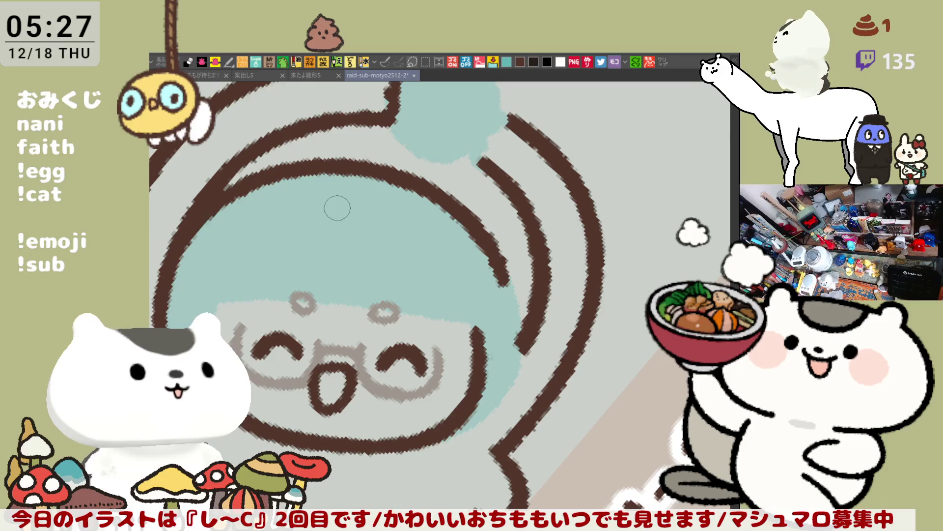
- Sketch grey hair strands over the forehead, redoing the diagonal line several times
mouse_move(335, 215)
mouse_down()
mouse_move(312, 234)
mouse_move(361, 329)
mouse_move(374, 294)
mouse_move(375, 311)
mouse_up()
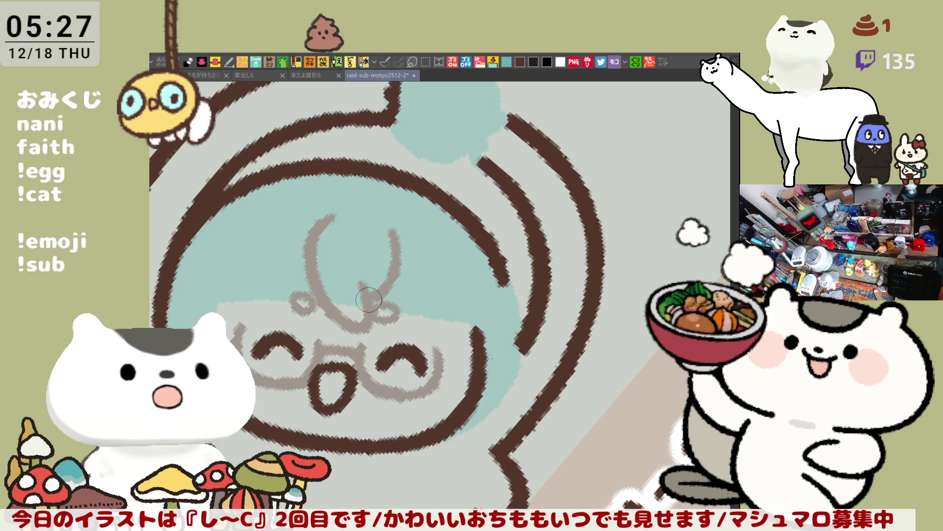
drag(393, 223, 375, 307)
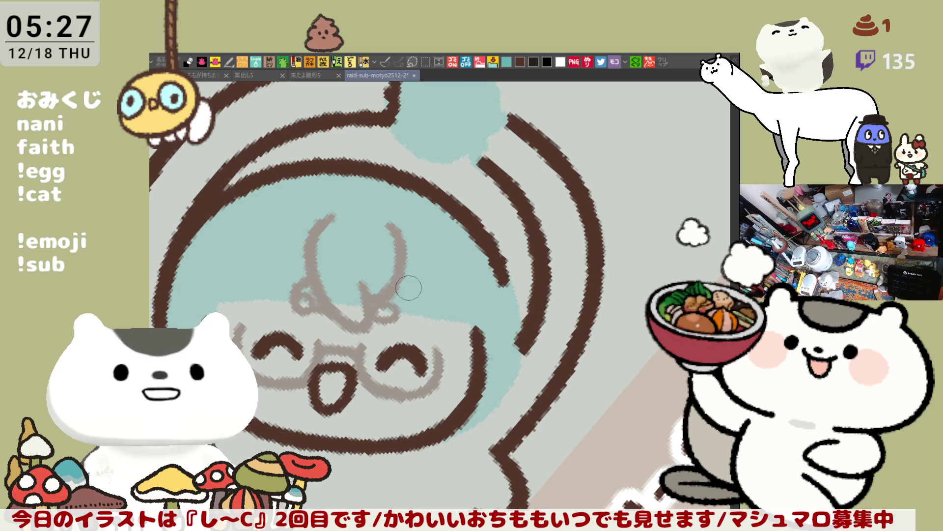
drag(395, 272, 443, 320)
key(ctrl+z)
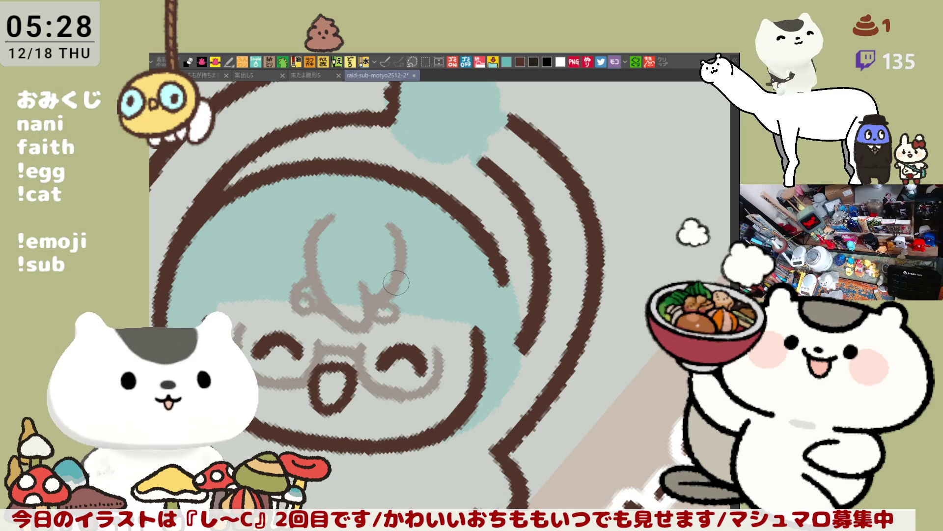
drag(397, 265, 445, 322)
key(ctrl+z)
mouse_move(396, 266)
mouse_down()
mouse_move(444, 321)
mouse_move(461, 307)
mouse_move(591, 369)
mouse_up()
key(ctrl+z)
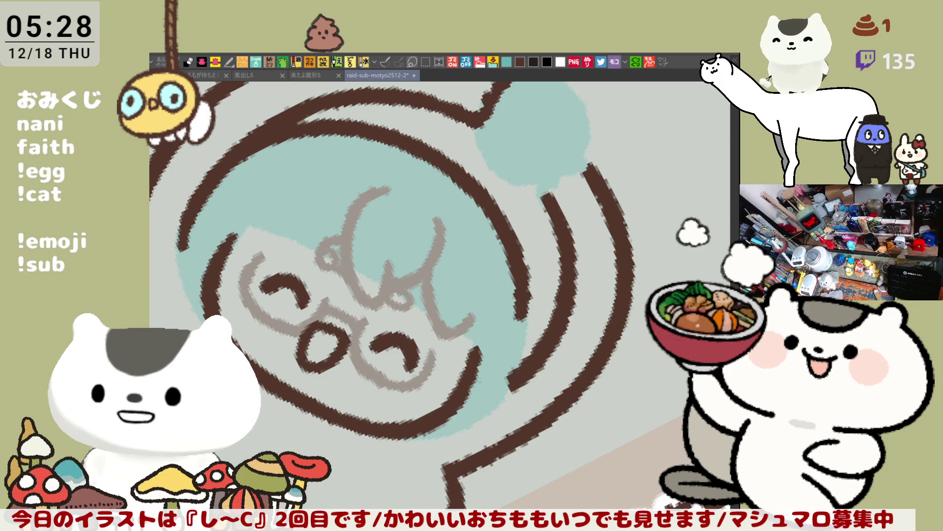
- Tilt the canvas and extend the grey hair line, removing a stray lower stroke
mouse_move(600, 179)
mouse_down()
mouse_move(641, 175)
mouse_move(669, 255)
mouse_up()
mouse_move(499, 329)
mouse_down()
mouse_move(491, 346)
mouse_move(506, 327)
mouse_move(505, 388)
mouse_move(479, 328)
mouse_move(487, 324)
mouse_up()
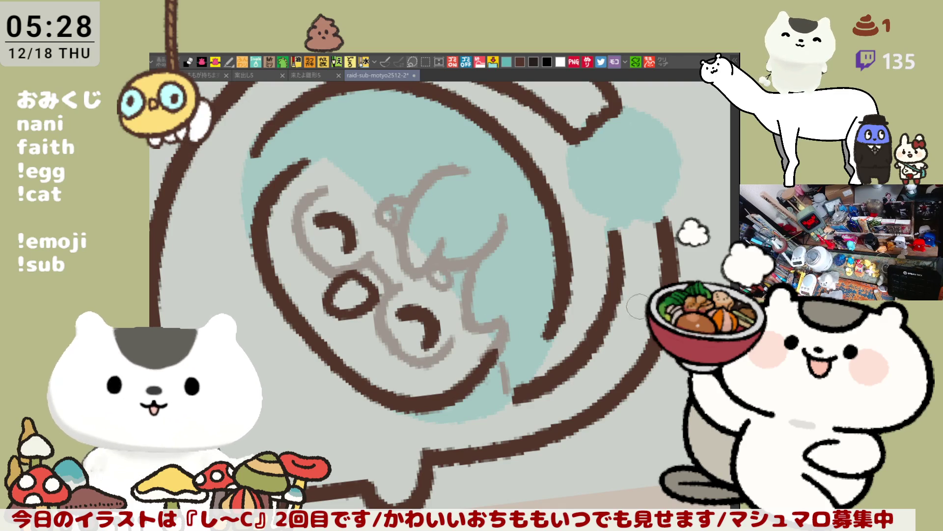
key(ctrl+z)
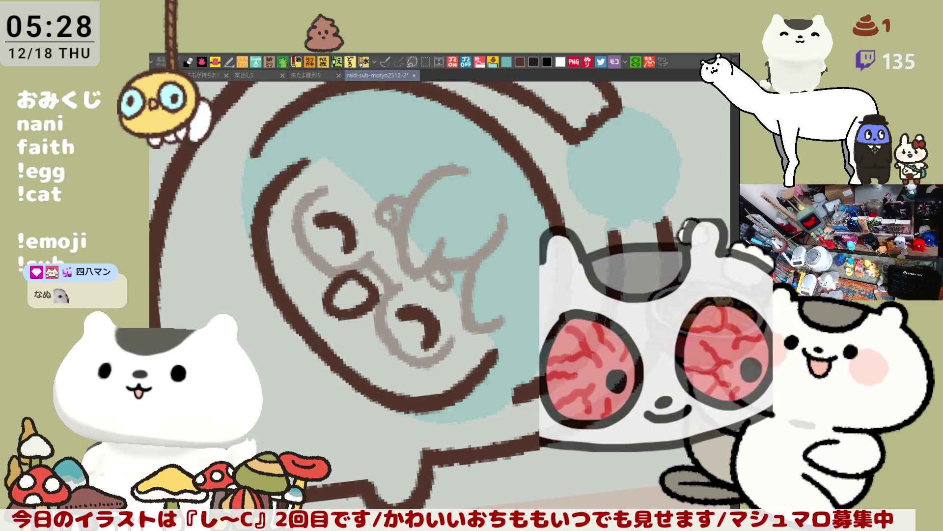
drag(618, 322, 505, 332)
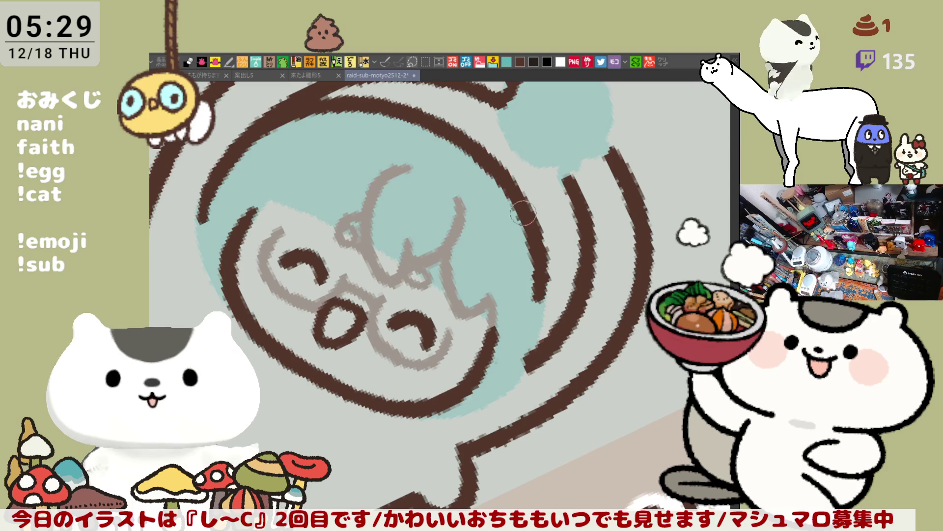
- Sketch grey hair strokes down the head's left side and a short upper-left strand
drag(592, 248, 618, 233)
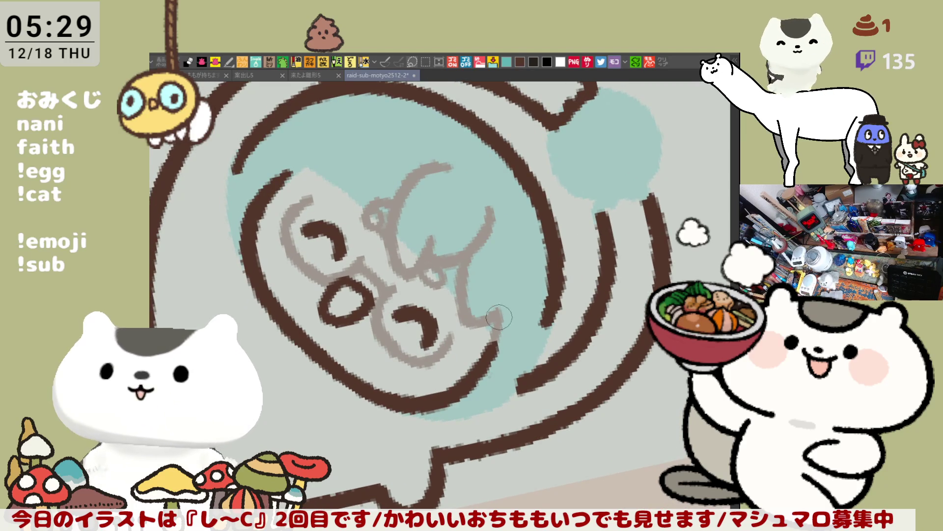
drag(543, 337, 464, 401)
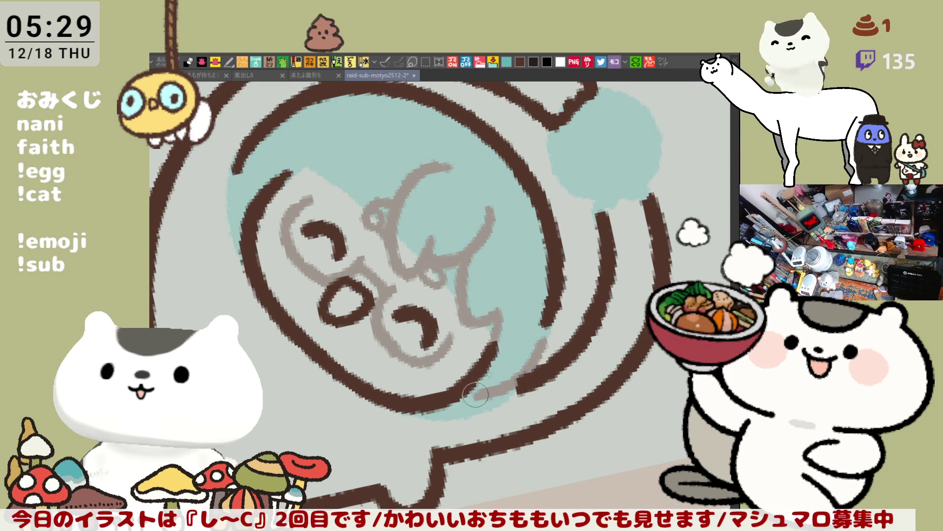
drag(493, 346, 503, 242)
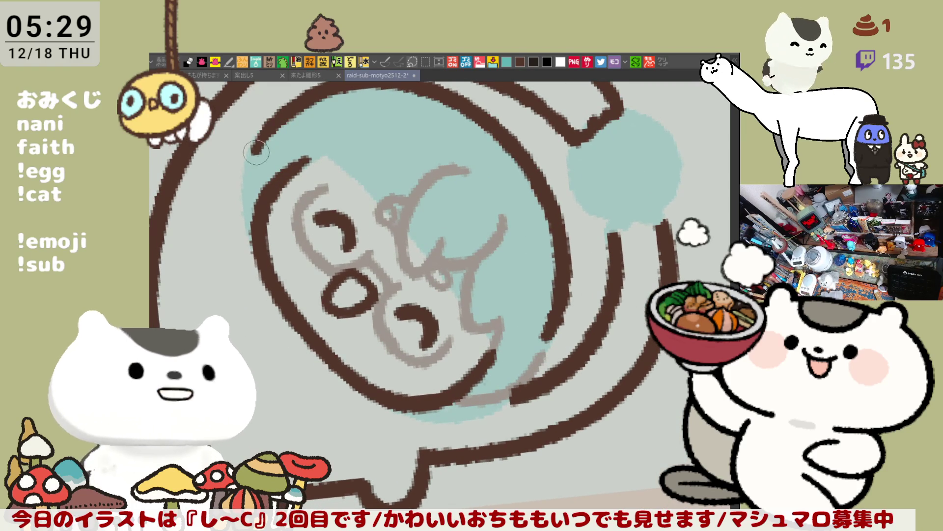
drag(251, 147, 239, 229)
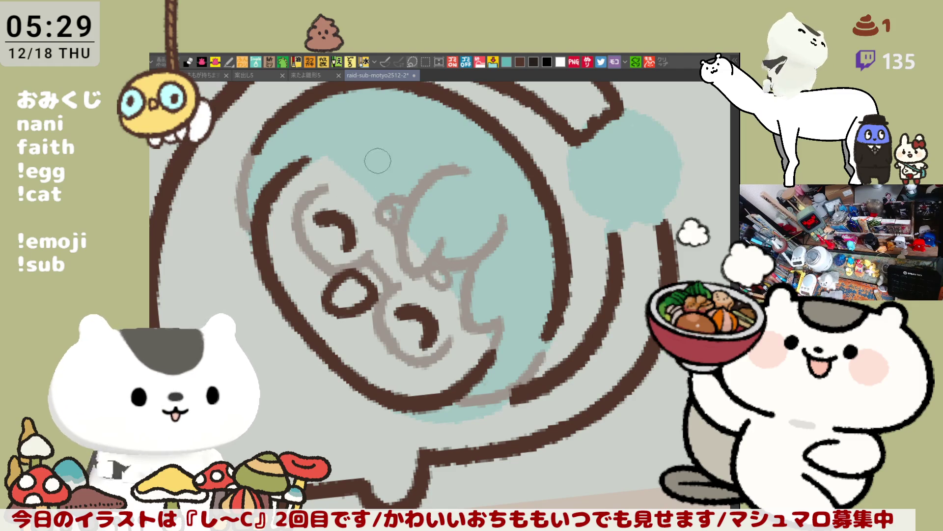
drag(368, 153, 352, 196)
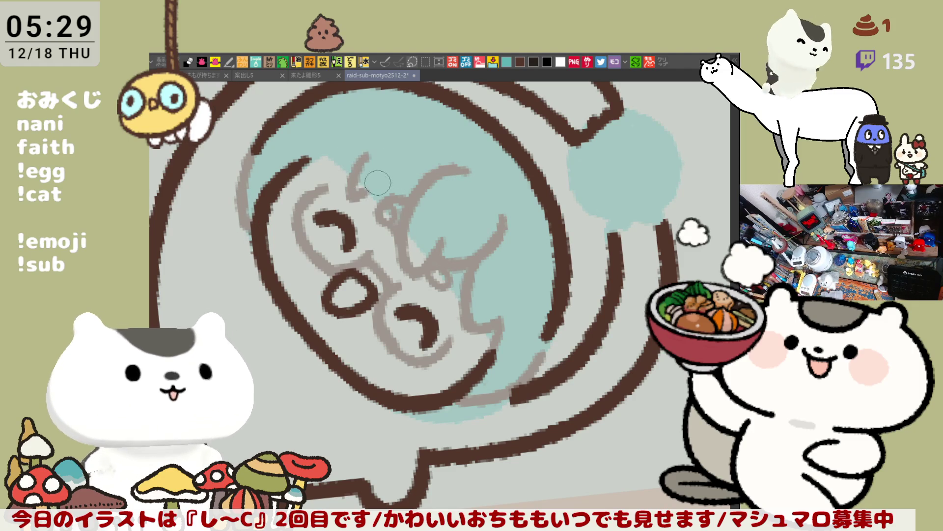
key(ctrl+z)
mouse_move(370, 156)
mouse_down()
mouse_move(356, 195)
mouse_move(322, 194)
mouse_move(248, 248)
mouse_move(360, 221)
mouse_up()
- Sketch curved hair strands on the upper-left head, retrying until they sit right
mouse_move(344, 176)
mouse_down()
mouse_move(307, 221)
mouse_move(315, 255)
mouse_up()
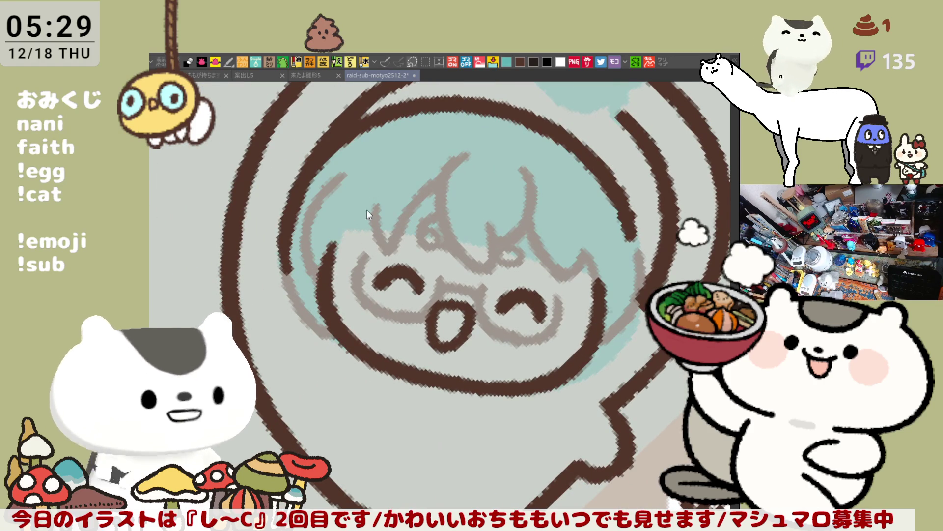
drag(344, 201, 321, 273)
key(ctrl+z)
key(ctrl+z)
drag(372, 197, 327, 280)
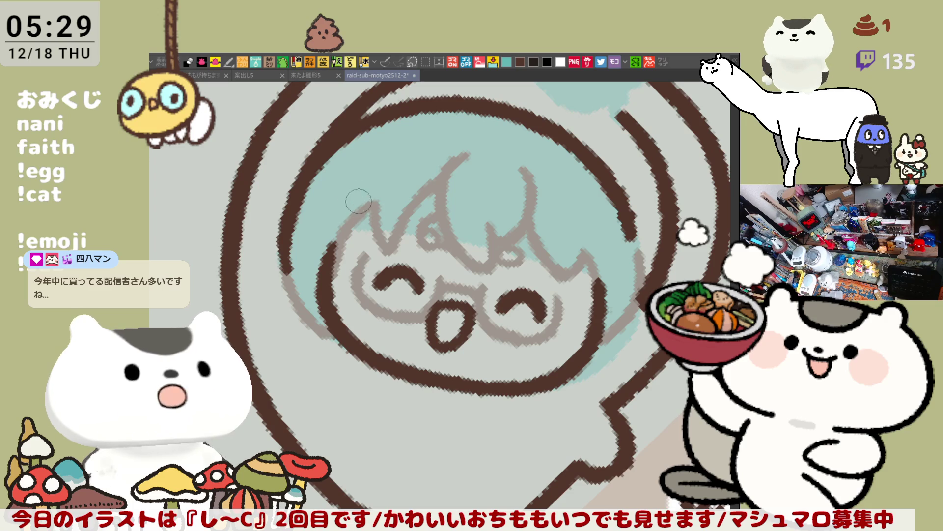
key(ctrl+z)
drag(373, 199, 335, 252)
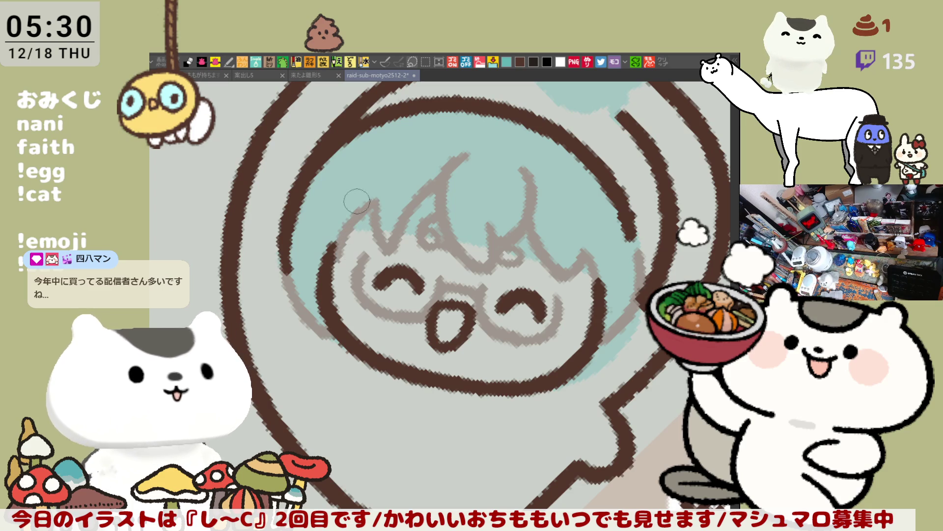
mouse_move(346, 162)
mouse_down()
mouse_move(315, 211)
mouse_move(321, 263)
mouse_move(326, 204)
mouse_move(324, 275)
mouse_up()
key(ctrl+z)
key(ctrl+z)
drag(347, 162, 323, 242)
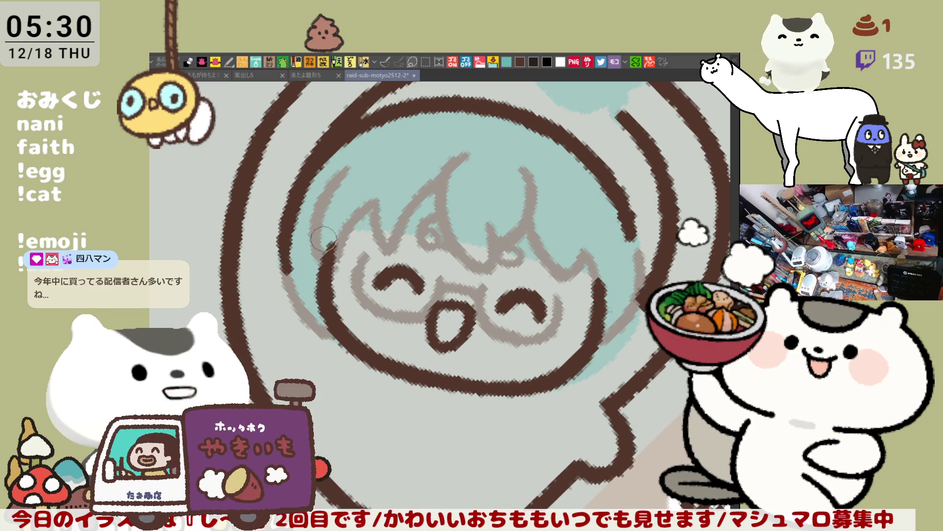
- Rotate the view toward the right side and erase part of the brown arc there
drag(541, 162, 610, 205)
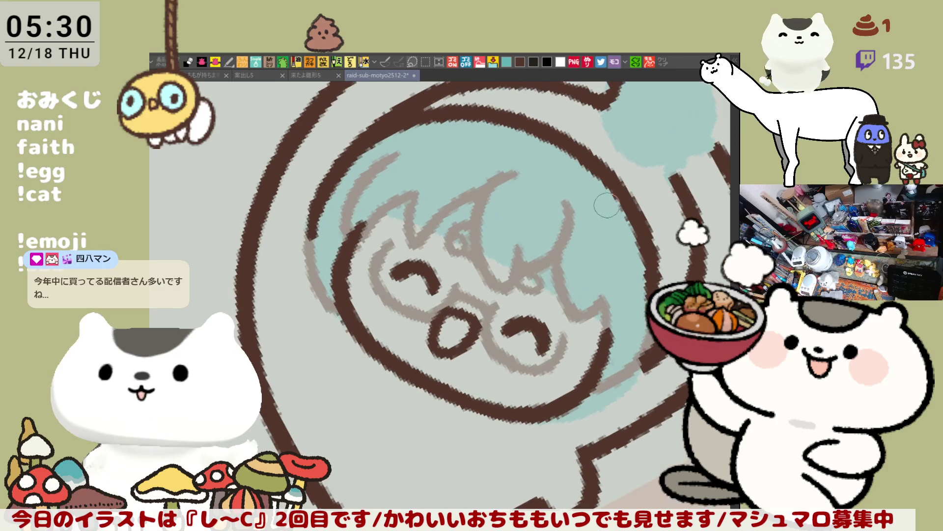
drag(457, 216, 383, 199)
mouse_move(552, 250)
mouse_down()
mouse_move(577, 231)
mouse_move(580, 295)
mouse_move(559, 221)
mouse_move(564, 261)
mouse_move(566, 213)
mouse_move(521, 207)
mouse_move(555, 275)
mouse_up()
key(ctrl+z)
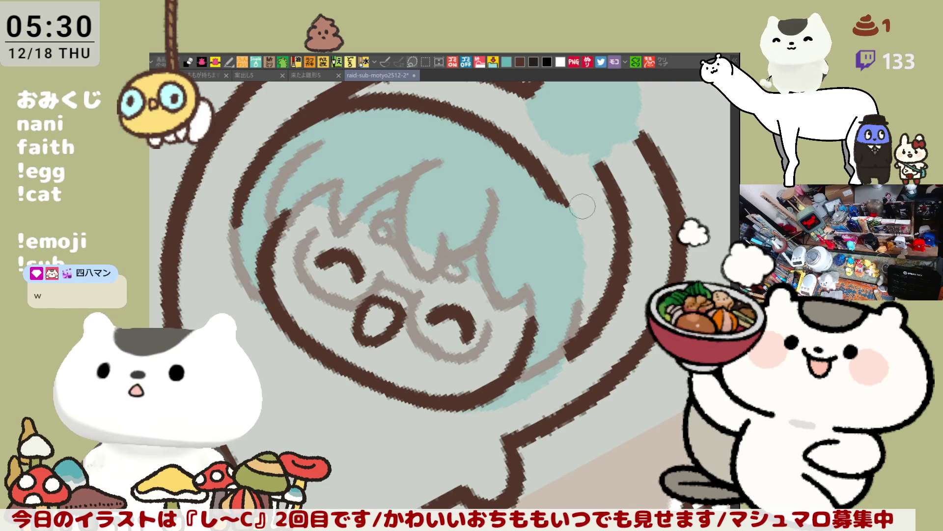
- Sketch a small flower loop inside the right arc, redrawing it twice
mouse_move(562, 228)
mouse_down()
mouse_move(590, 223)
mouse_move(565, 265)
mouse_move(540, 216)
mouse_move(555, 255)
mouse_move(541, 246)
mouse_move(575, 265)
mouse_move(584, 226)
mouse_move(514, 211)
mouse_move(573, 282)
mouse_up()
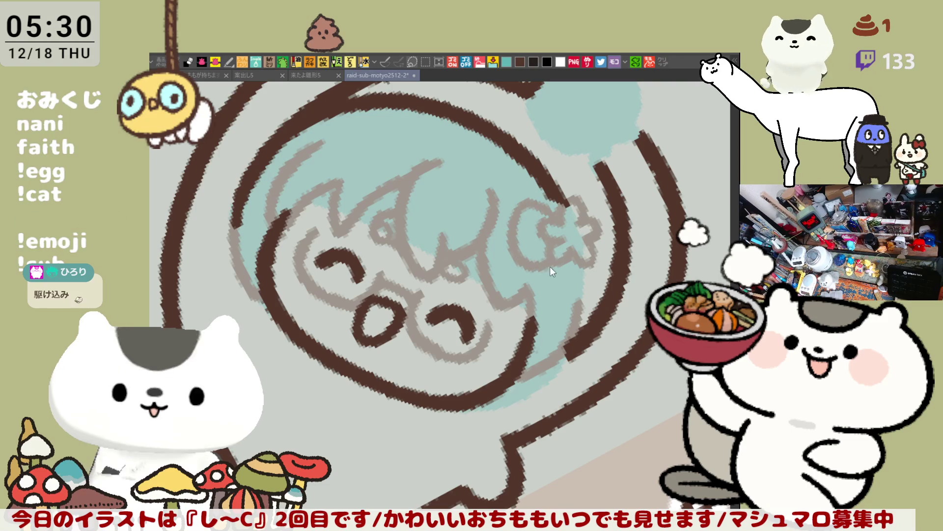
key(ctrl+z)
mouse_move(555, 212)
mouse_down()
mouse_move(520, 260)
mouse_move(560, 257)
mouse_up()
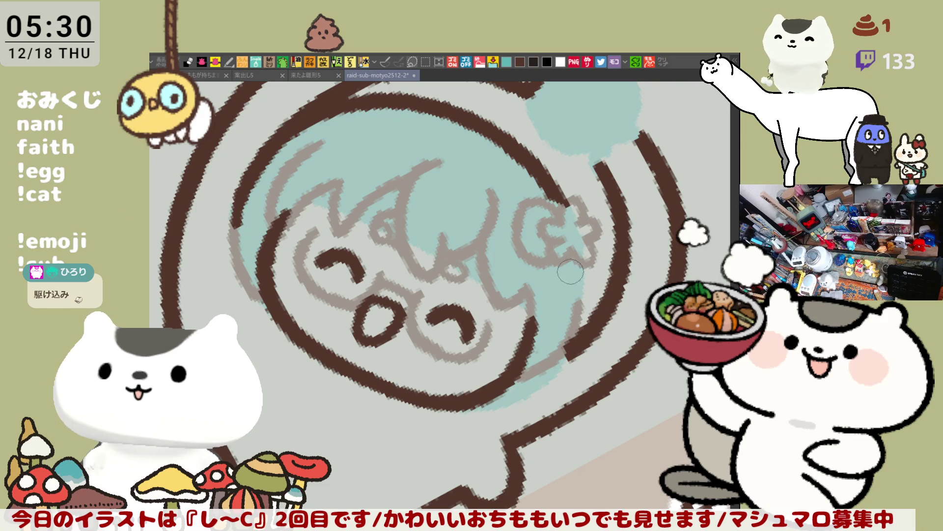
key(ctrl+z)
mouse_move(560, 207)
mouse_down()
mouse_move(518, 219)
mouse_move(554, 252)
mouse_up()
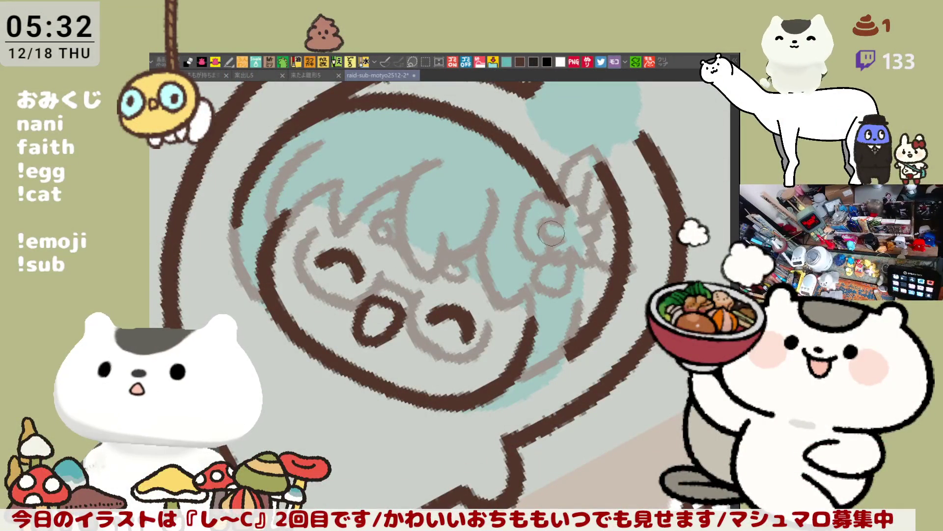
- Draw several thin brown vertical strokes below the head
drag(641, 232, 636, 267)
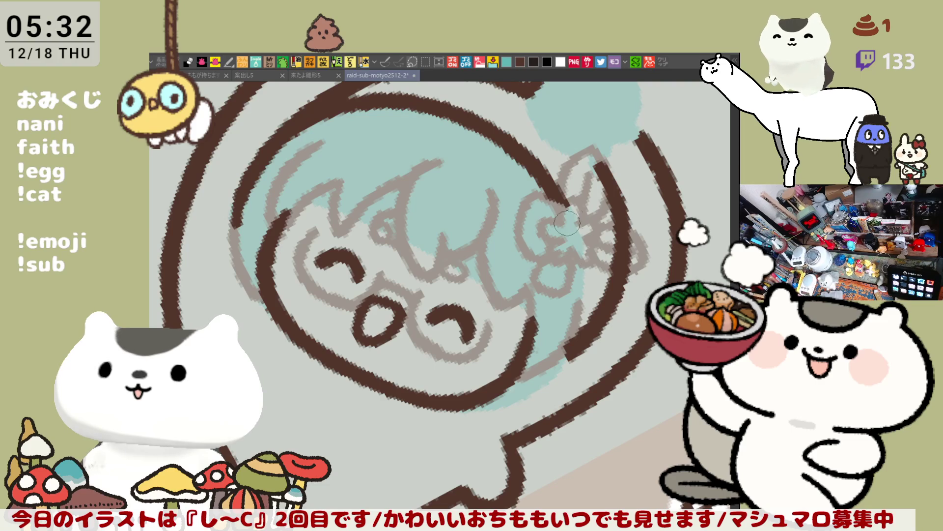
drag(472, 363, 409, 275)
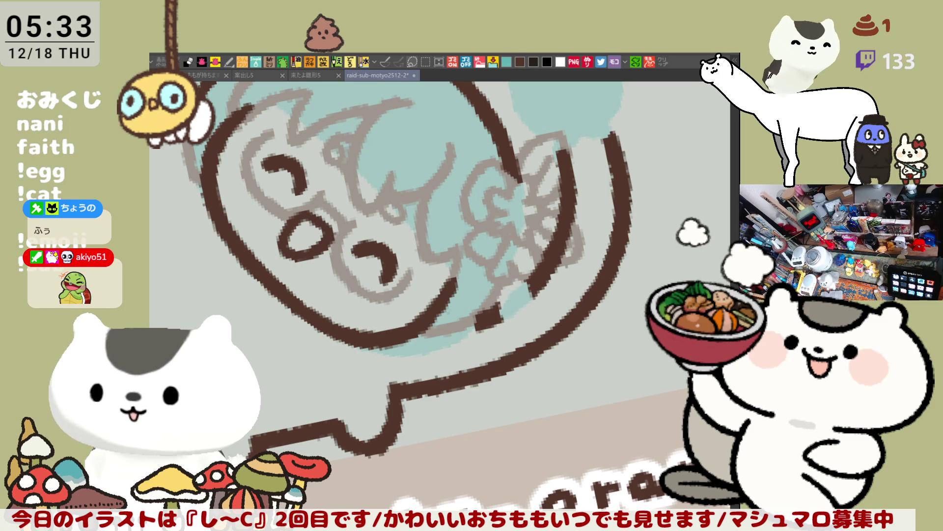
drag(501, 275, 505, 338)
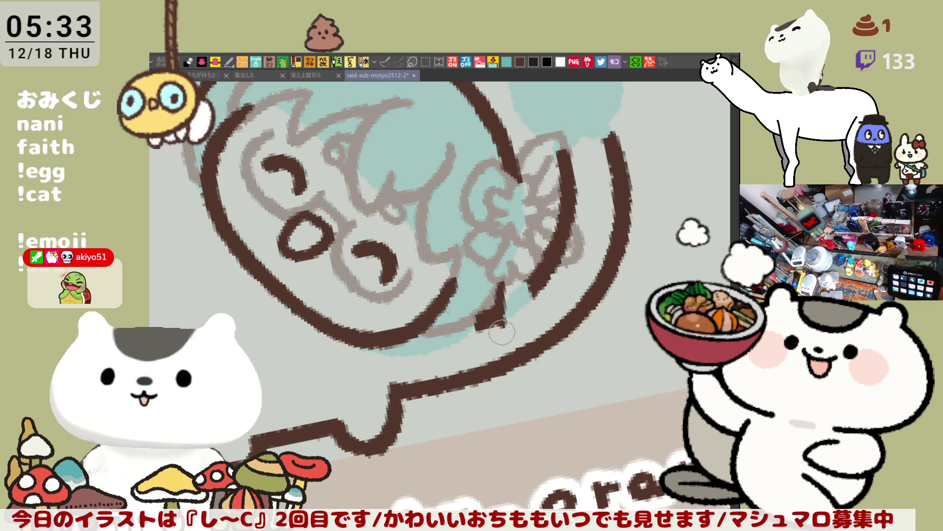
drag(516, 288, 509, 329)
drag(522, 284, 518, 330)
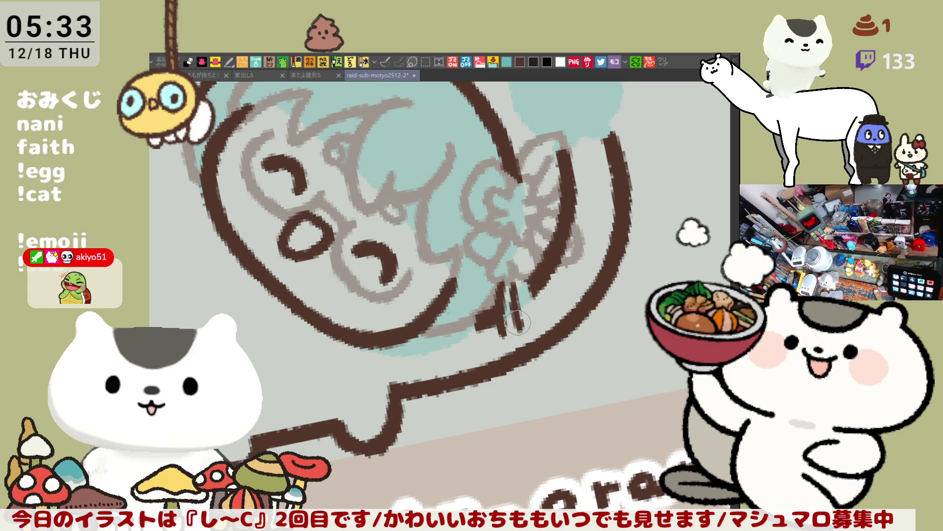
drag(535, 288, 541, 328)
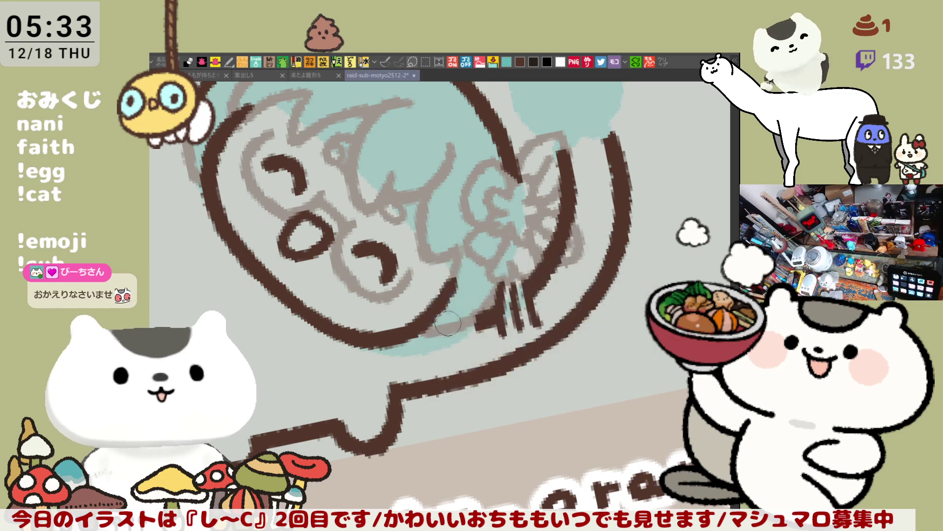
- Draw a small dark brown loop under the chin with a curling line down to the right
mouse_move(413, 335)
mouse_down()
mouse_move(480, 324)
mouse_move(464, 350)
mouse_up()
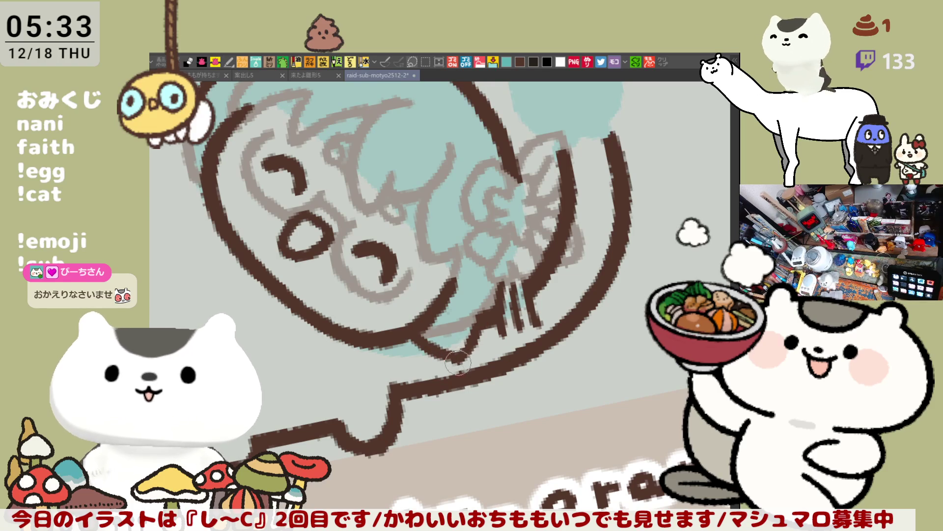
mouse_move(486, 315)
mouse_down()
mouse_move(455, 352)
mouse_move(458, 383)
mouse_move(471, 386)
mouse_move(485, 370)
mouse_move(477, 408)
mouse_up()
key(ctrl+z)
drag(448, 366, 479, 408)
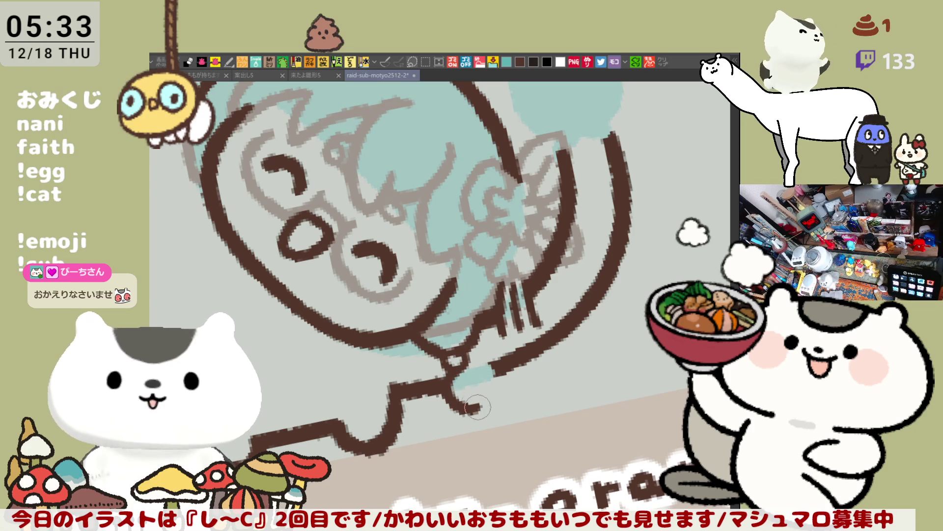
key(ctrl+z)
mouse_move(470, 364)
mouse_down()
mouse_move(498, 388)
mouse_move(474, 404)
mouse_move(469, 391)
mouse_move(573, 297)
mouse_move(559, 213)
mouse_up()
mouse_move(432, 341)
mouse_down()
mouse_move(445, 361)
mouse_move(458, 349)
mouse_move(452, 361)
mouse_move(506, 376)
mouse_up()
key(ctrl+z)
key(ctrl+z)
drag(452, 359, 509, 370)
mouse_move(460, 353)
mouse_down()
mouse_move(516, 349)
mouse_move(515, 376)
mouse_up()
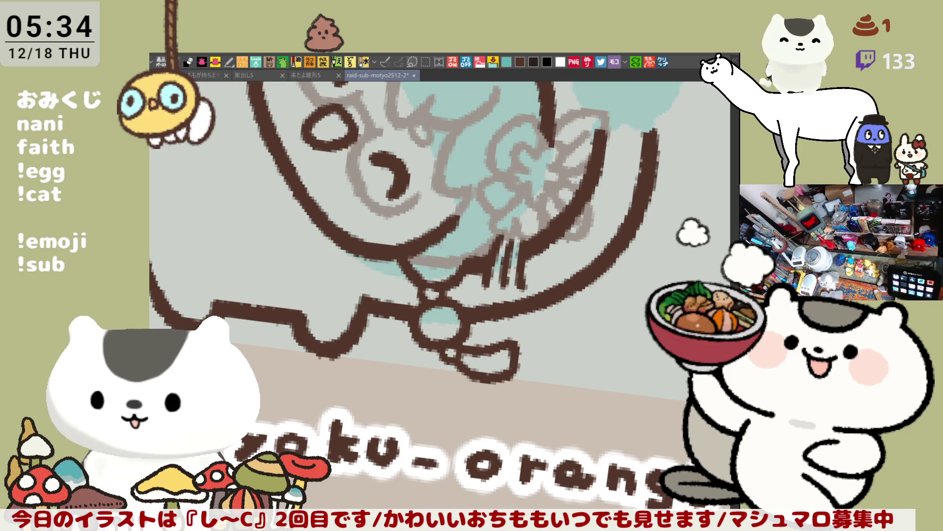
- Open the copied tweet screenshot as a new document, inspect the bunny towel, then close it
click(665, 62)
scroll(576, 304, up, 5)
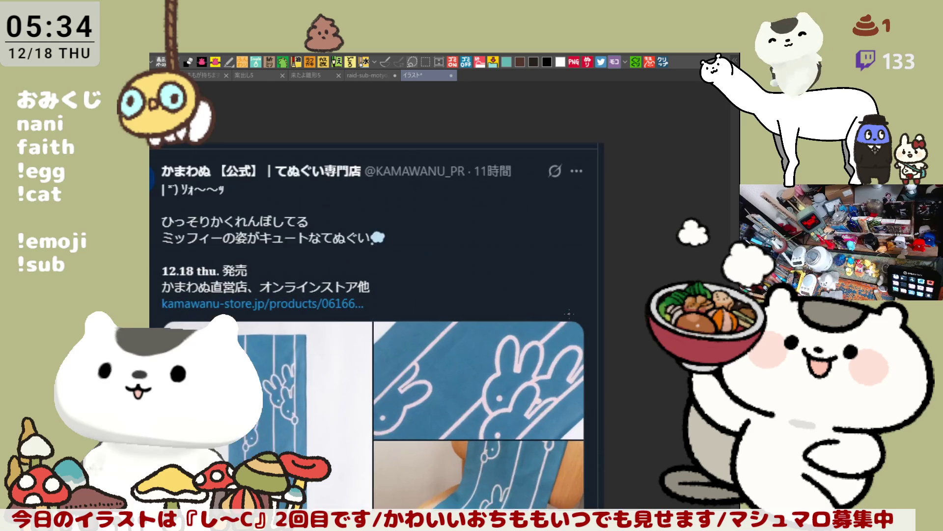
mouse_move(341, 402)
mouse_down()
mouse_move(472, 284)
mouse_move(492, 283)
mouse_move(445, 275)
mouse_move(450, 282)
mouse_up()
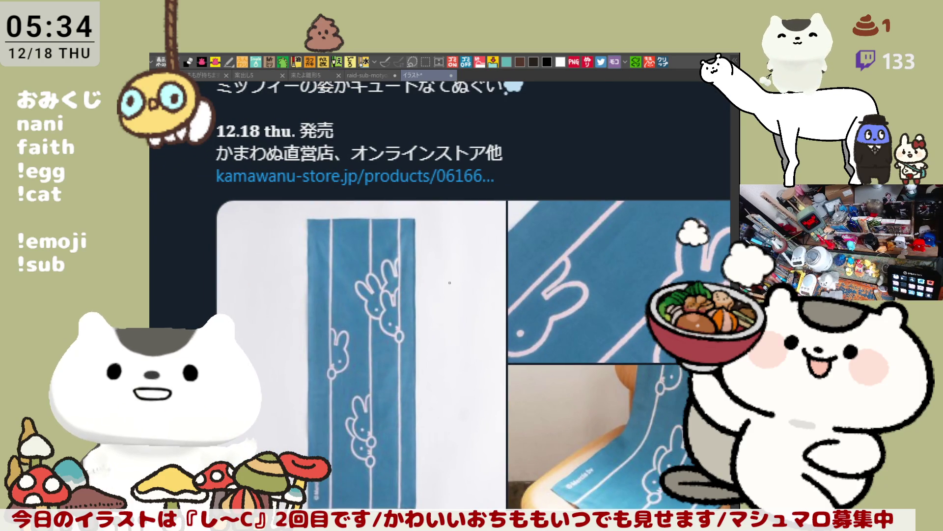
scroll(340, 361, up, 4)
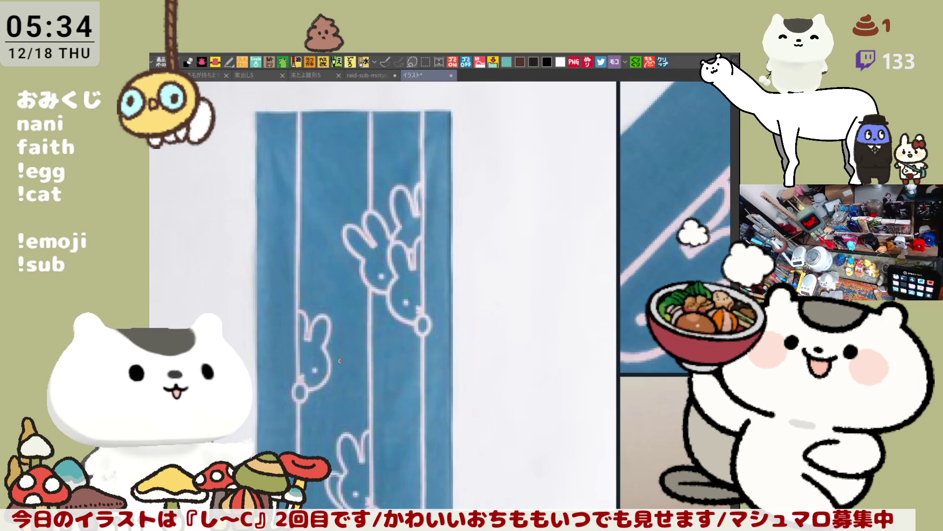
scroll(340, 361, down, 4)
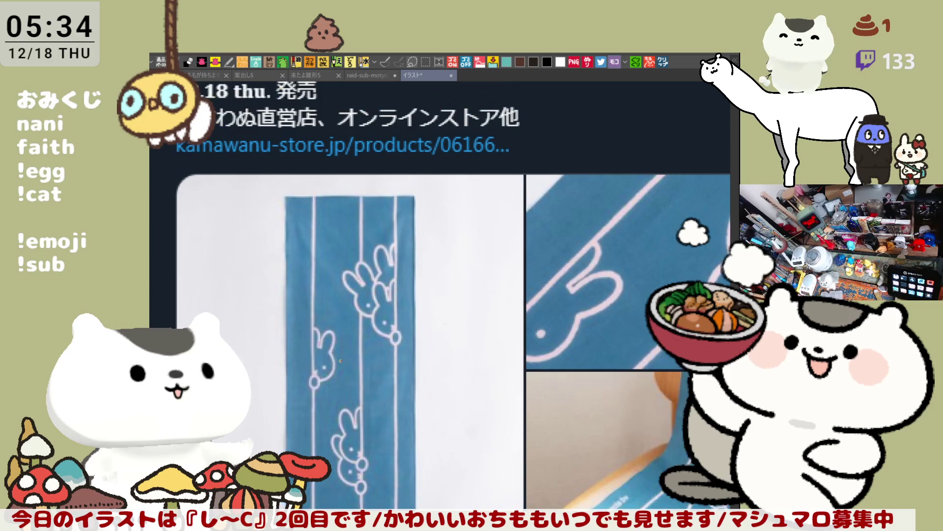
scroll(340, 361, down, 1)
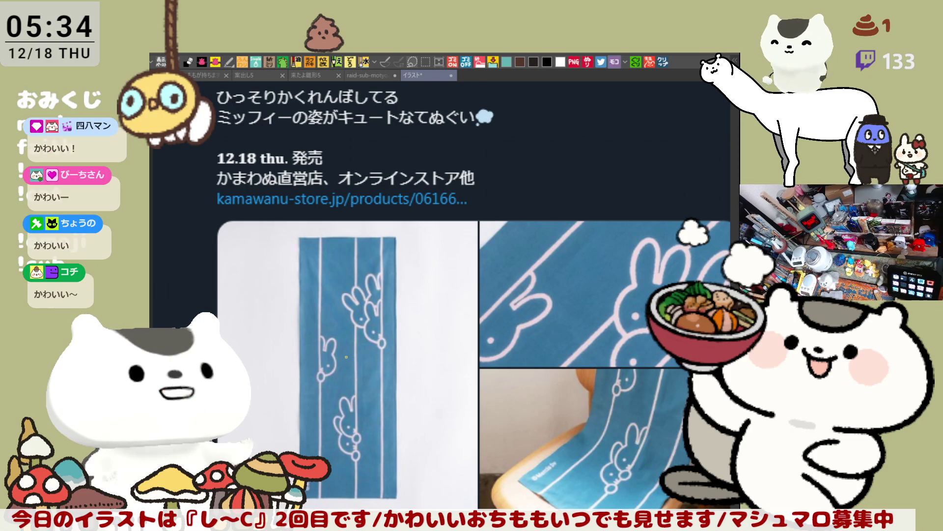
scroll(347, 356, down, 1)
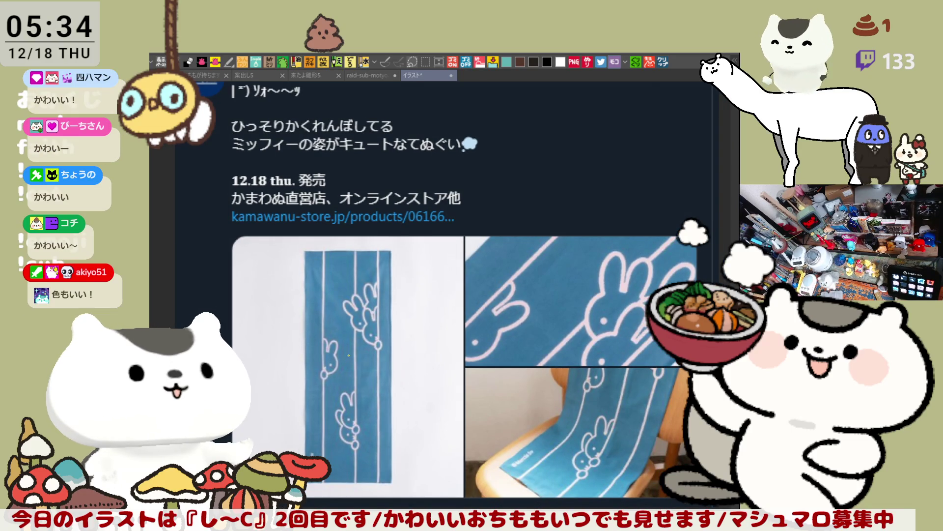
scroll(359, 352, down, 1)
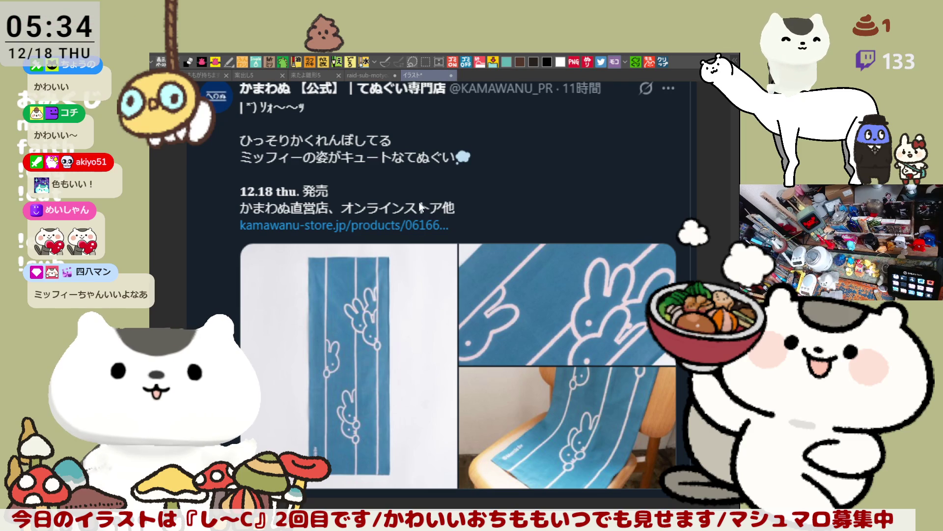
key(ctrl+w)
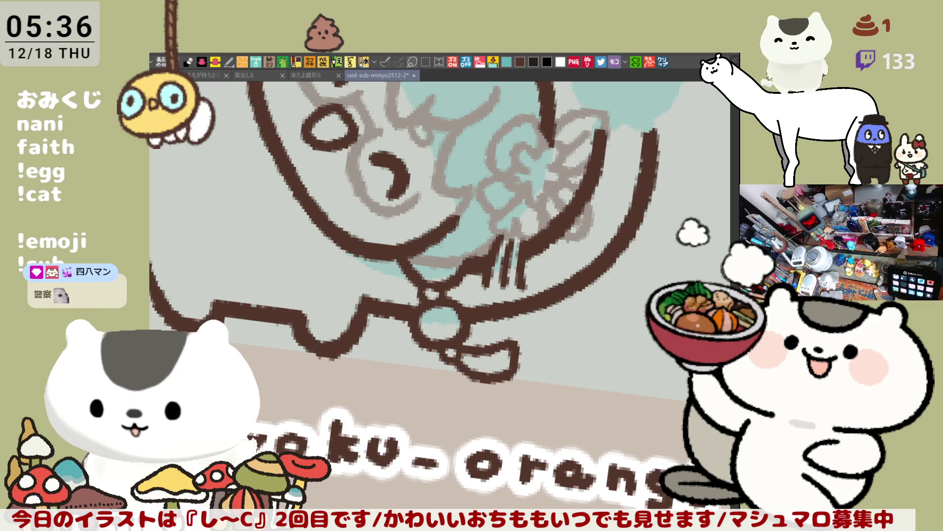
- Pan the emote canvas to show more of the face
mouse_move(427, 345)
mouse_down()
mouse_move(489, 415)
mouse_move(474, 328)
mouse_up()
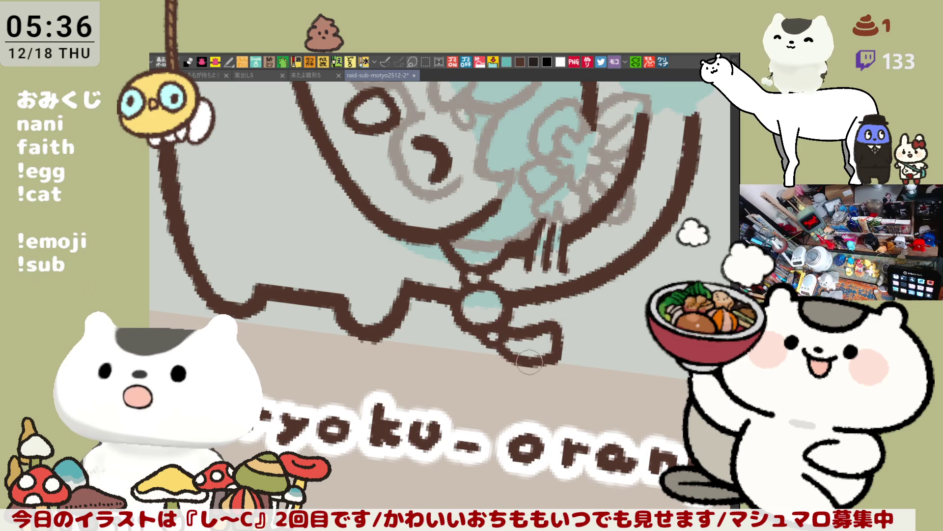
- Paint light blue inside the ornament under the bubble and outline its right side in dark brown
scroll(526, 344, up, 2)
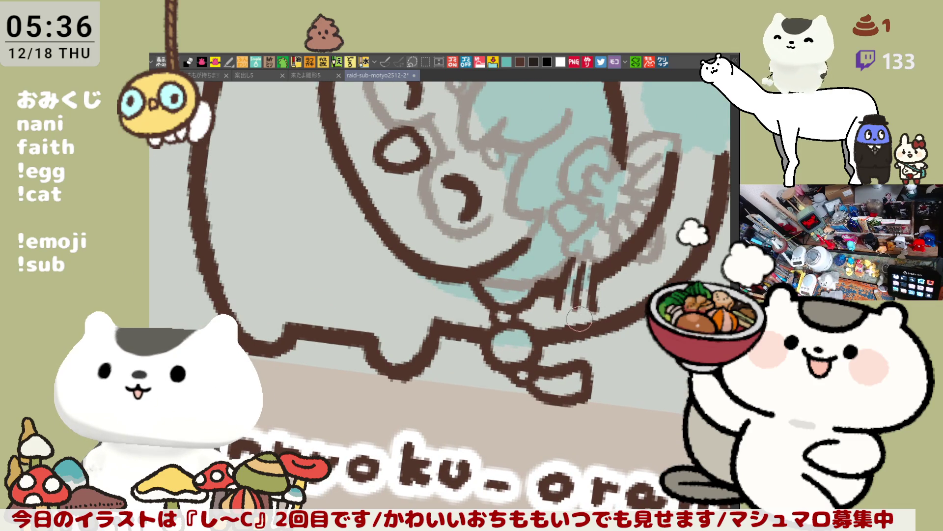
mouse_move(586, 319)
mouse_down()
mouse_move(565, 326)
mouse_move(587, 330)
mouse_up()
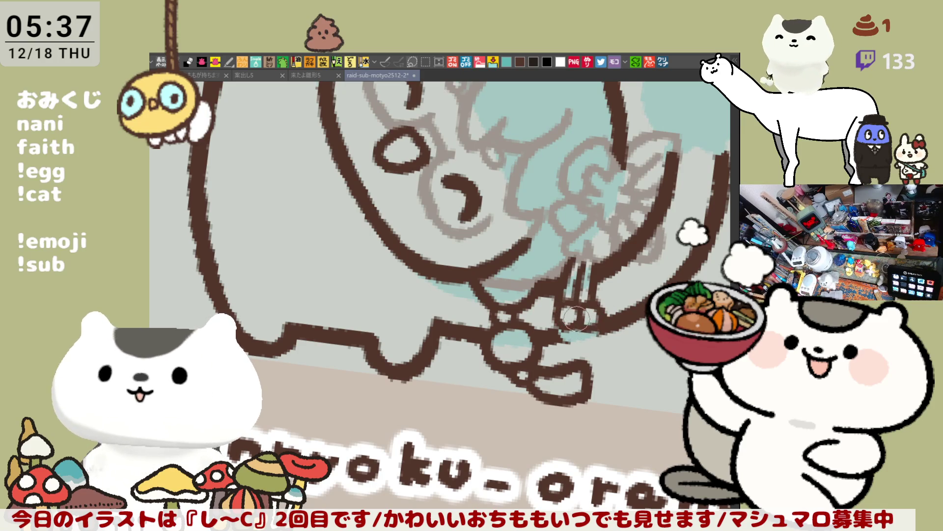
drag(584, 319, 589, 324)
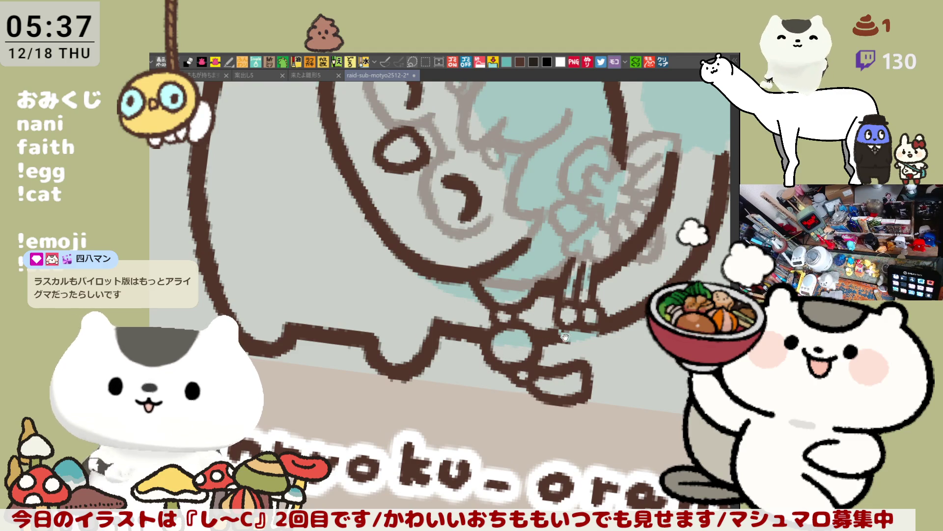
drag(558, 320, 509, 299)
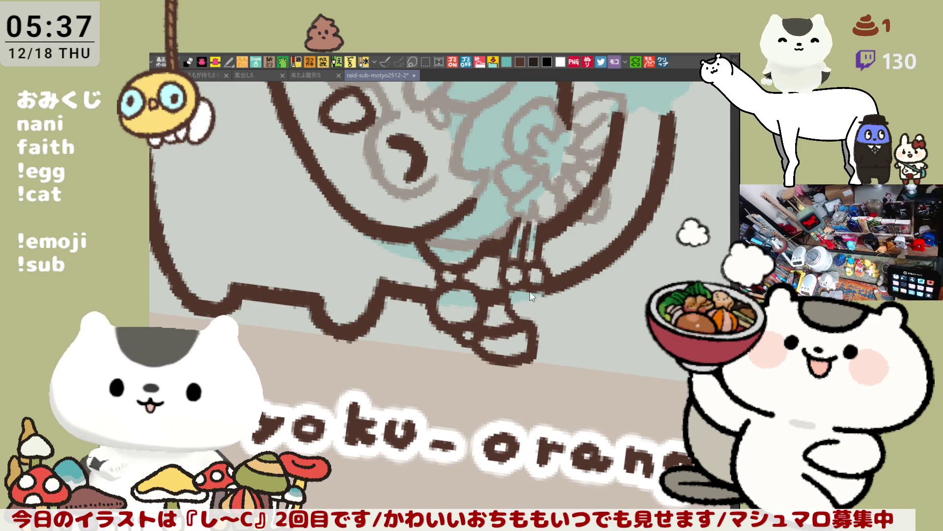
drag(533, 309, 541, 319)
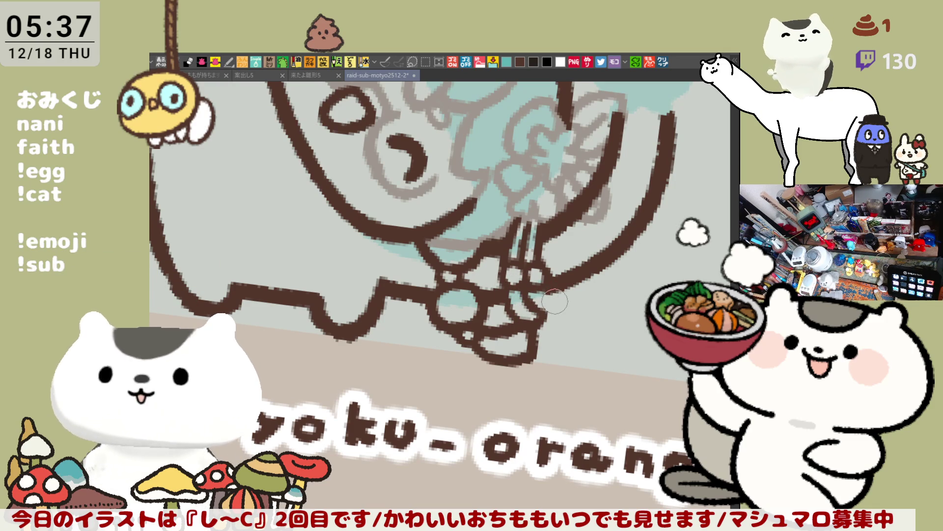
mouse_move(571, 296)
mouse_down()
mouse_move(553, 292)
mouse_move(560, 315)
mouse_move(550, 317)
mouse_move(568, 304)
mouse_move(565, 314)
mouse_move(545, 315)
mouse_up()
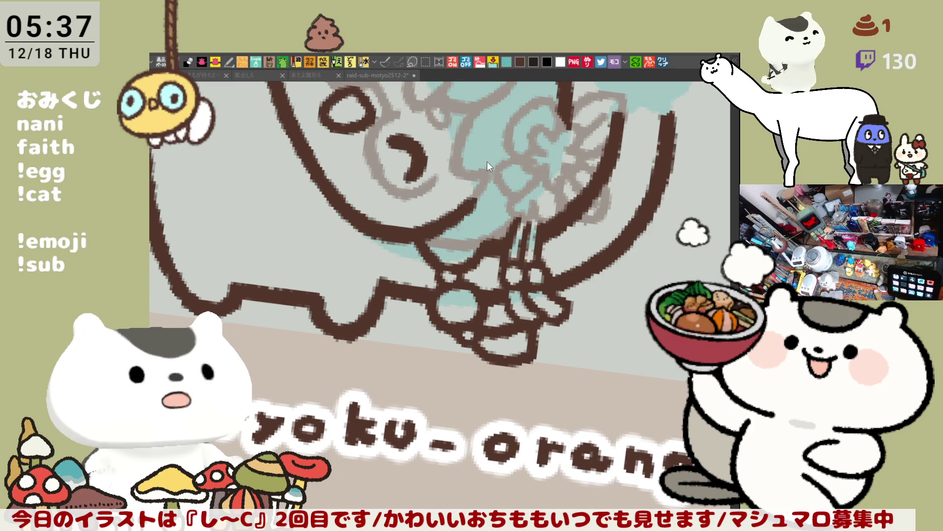
mouse_move(548, 125)
mouse_down()
mouse_move(534, 150)
mouse_move(551, 135)
mouse_move(535, 149)
mouse_move(586, 129)
mouse_move(572, 144)
mouse_up()
- Trace the flower's right and left petals in dark brown pen, then rotate the canvas counterclockwise
key(ctrl+z)
key(ctrl+z)
key(ctrl+z)
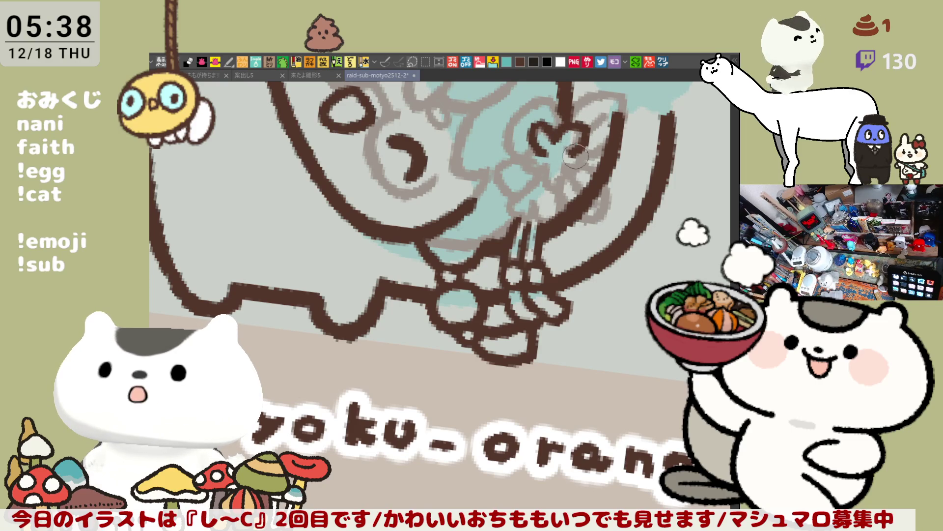
mouse_move(579, 142)
mouse_down()
mouse_move(585, 174)
mouse_move(555, 171)
mouse_up()
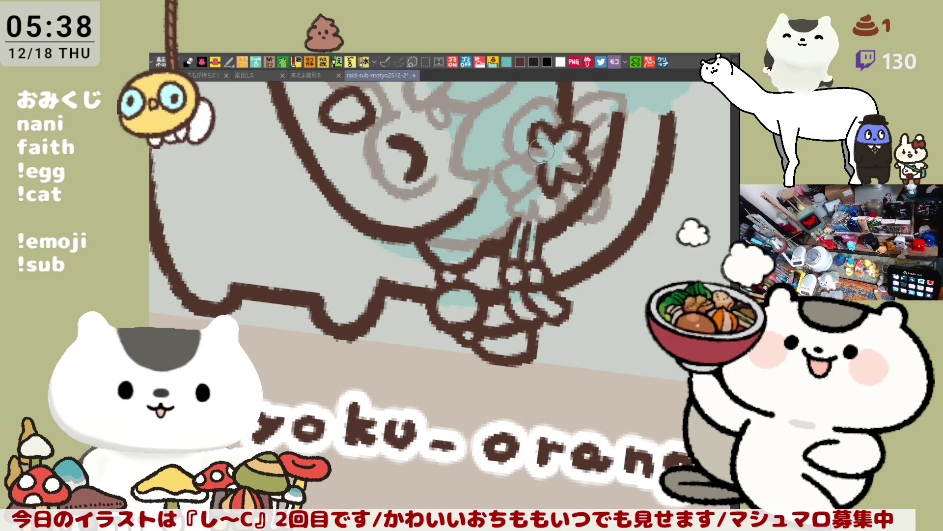
drag(518, 159, 552, 160)
key(ctrl+z)
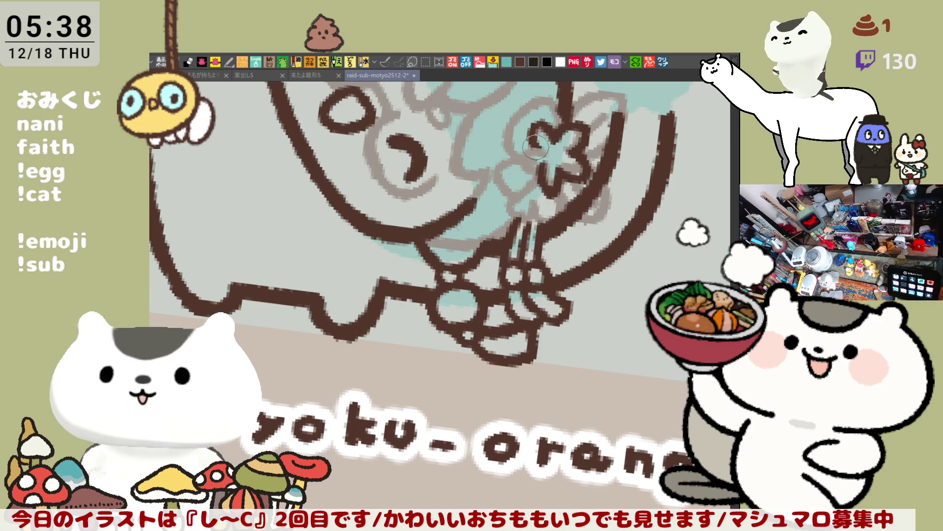
key(ctrl+z)
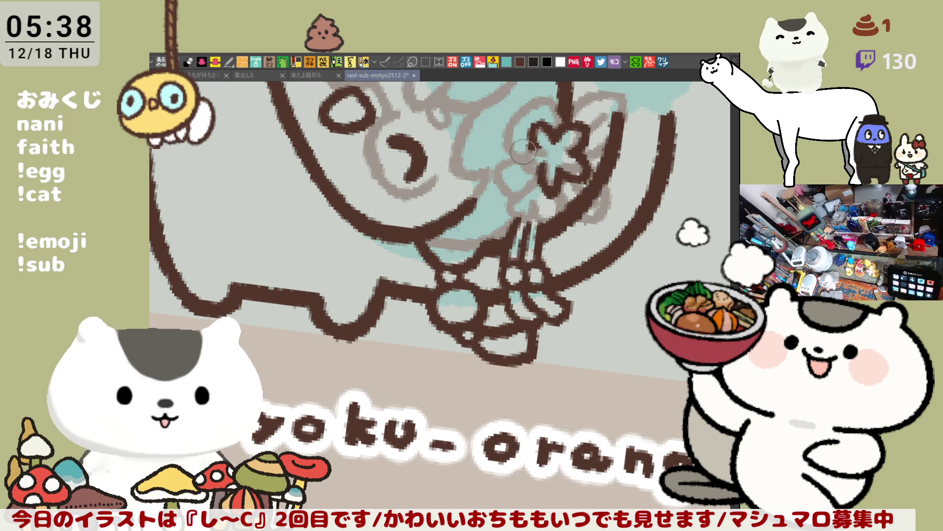
drag(524, 148, 536, 168)
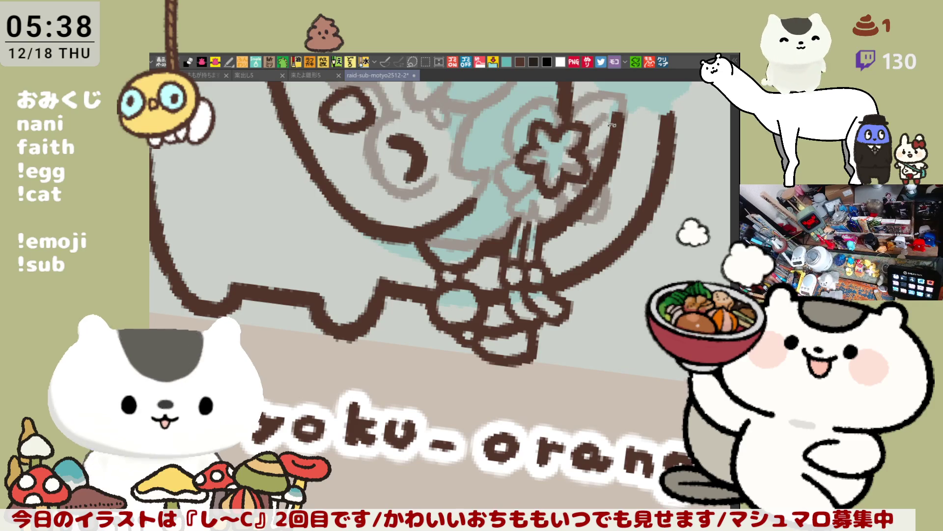
key(minus)
key(minus)
key(minus)
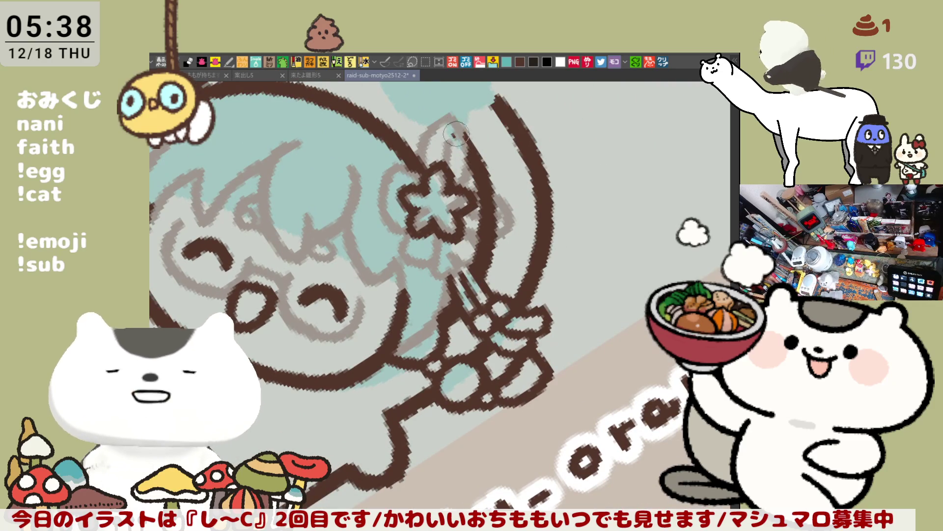
- Outline the upper loop beside the flower and touch up its right edge
mouse_move(420, 168)
mouse_down()
mouse_move(441, 117)
mouse_move(422, 177)
mouse_move(450, 141)
mouse_move(423, 170)
mouse_move(432, 169)
mouse_move(450, 105)
mouse_move(447, 130)
mouse_move(428, 148)
mouse_move(462, 124)
mouse_move(467, 147)
mouse_move(449, 115)
mouse_move(457, 142)
mouse_move(445, 142)
mouse_move(462, 136)
mouse_up()
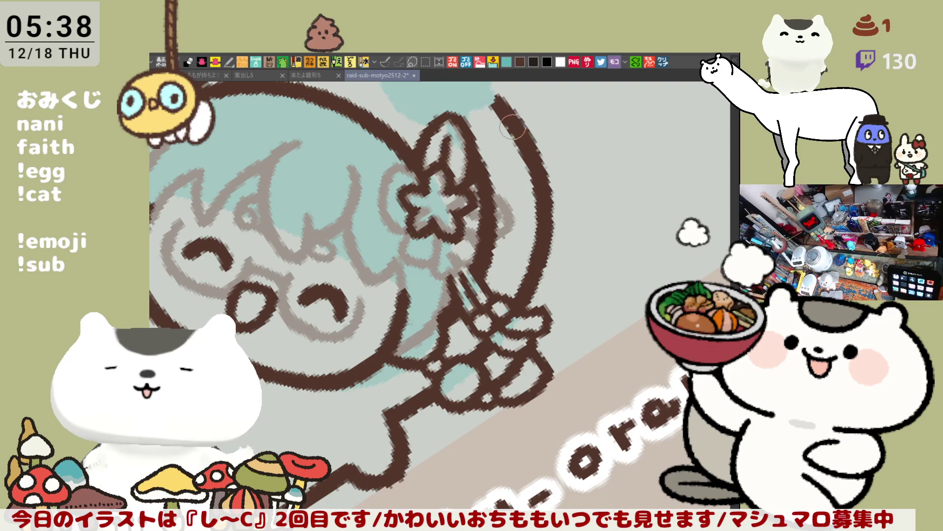
mouse_move(495, 204)
mouse_down()
mouse_move(487, 206)
mouse_move(494, 227)
mouse_up()
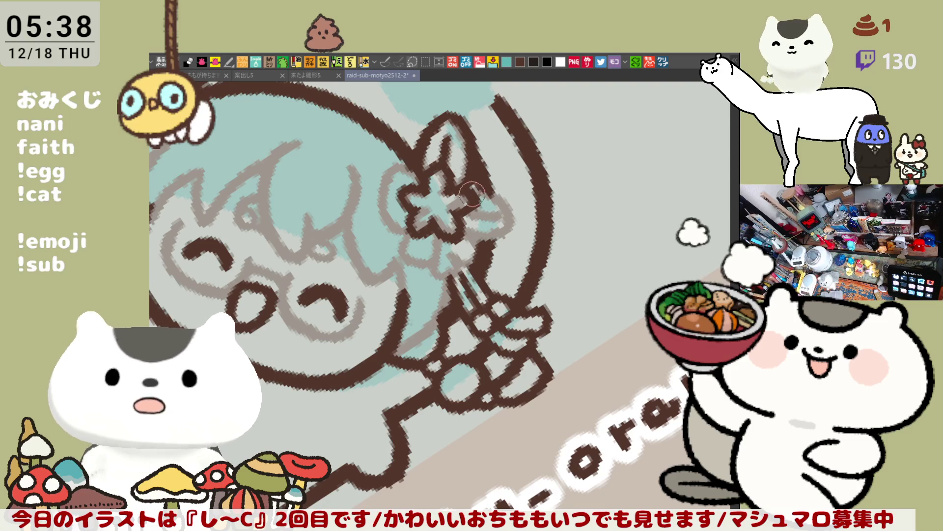
mouse_move(473, 195)
mouse_down()
mouse_move(514, 222)
mouse_move(493, 230)
mouse_move(506, 224)
mouse_move(479, 212)
mouse_move(486, 230)
mouse_up()
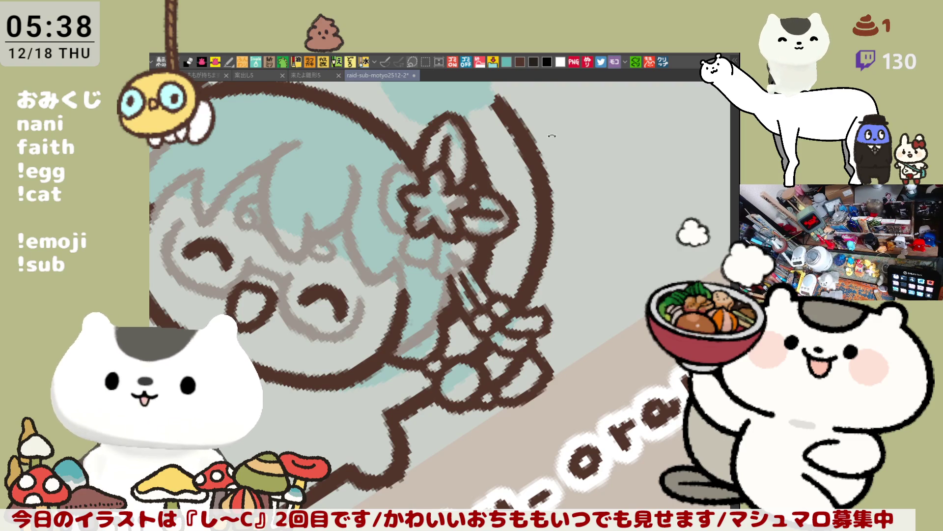
key(asciicircum)
key(asciicircum)
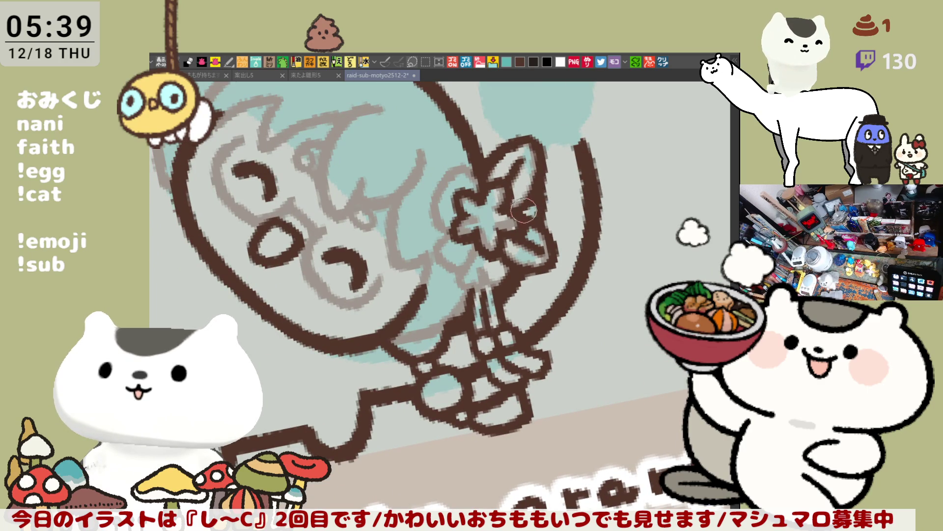
- Thicken the upper petal, retrace the left petal and lower centre, then tilt the view
mouse_move(510, 155)
mouse_down()
mouse_move(531, 135)
mouse_move(535, 146)
mouse_up()
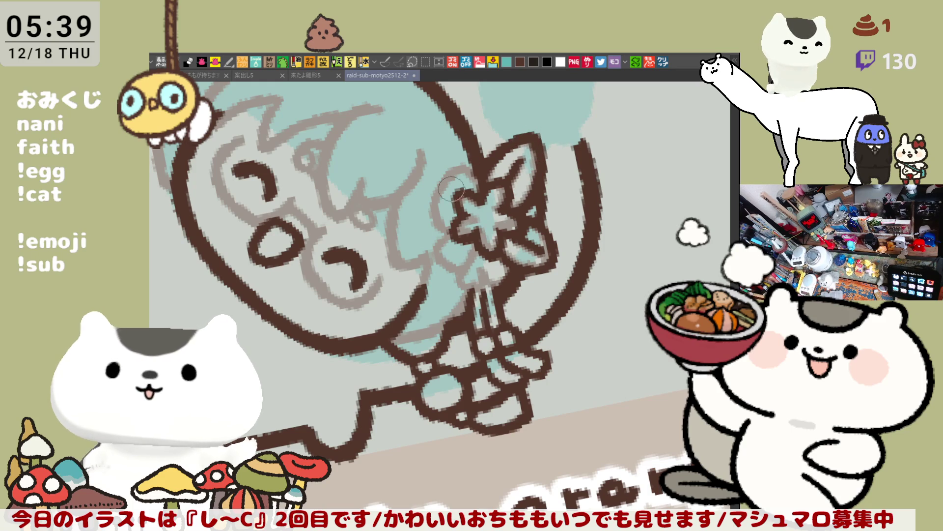
drag(441, 169, 435, 231)
key(ctrl+z)
drag(442, 172, 451, 214)
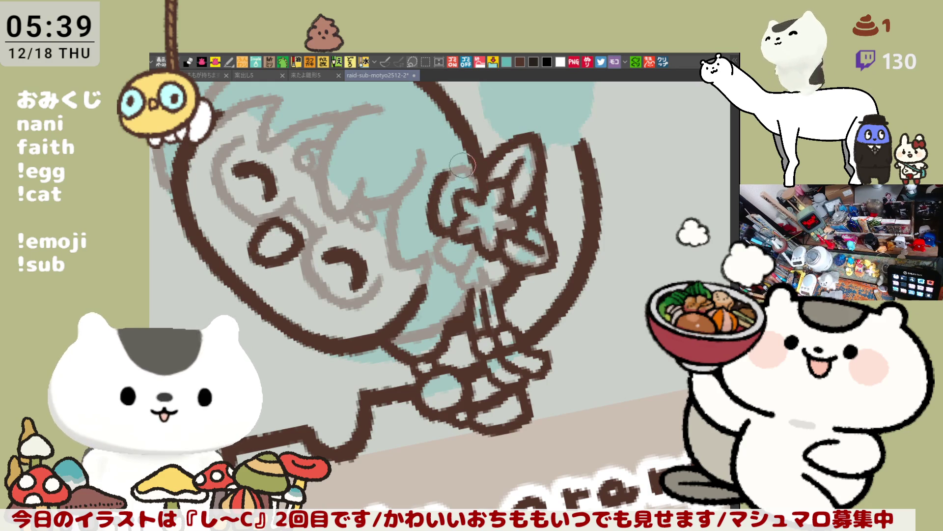
mouse_move(441, 172)
mouse_down()
mouse_move(476, 184)
mouse_move(469, 221)
mouse_move(445, 241)
mouse_move(451, 273)
mouse_move(462, 238)
mouse_move(472, 242)
mouse_move(475, 290)
mouse_move(506, 251)
mouse_move(505, 273)
mouse_move(479, 271)
mouse_up()
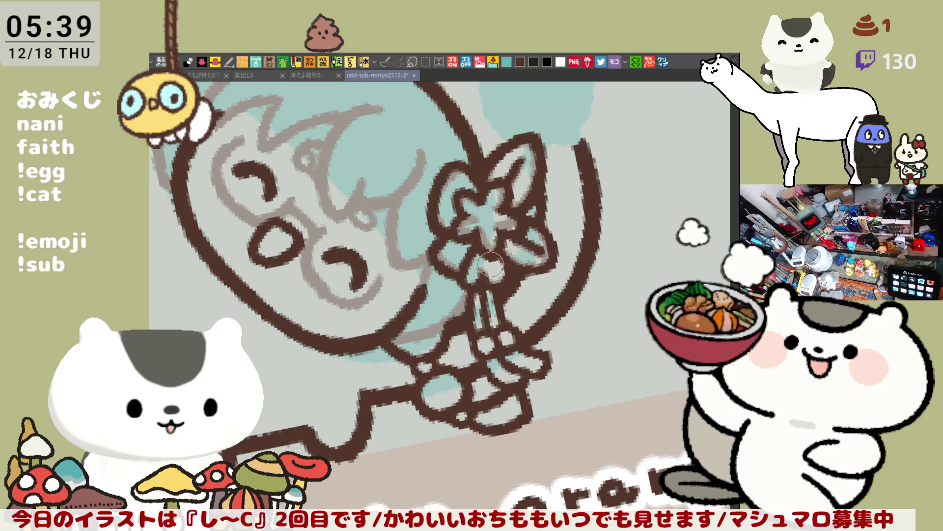
drag(476, 273, 484, 275)
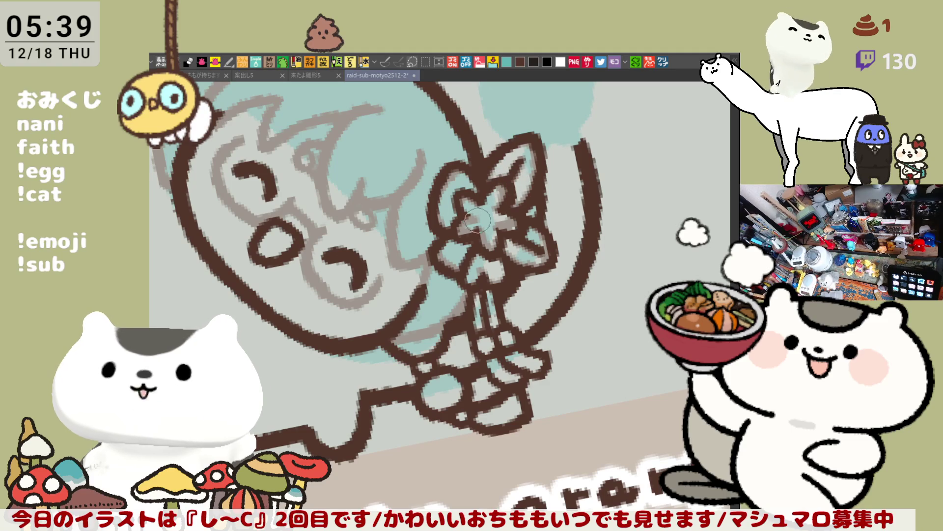
drag(526, 147, 553, 165)
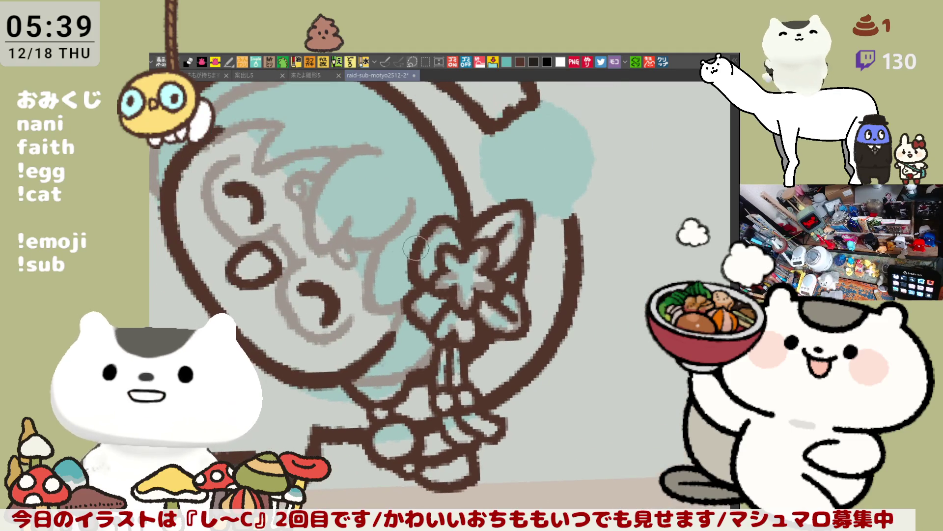
drag(573, 204, 493, 280)
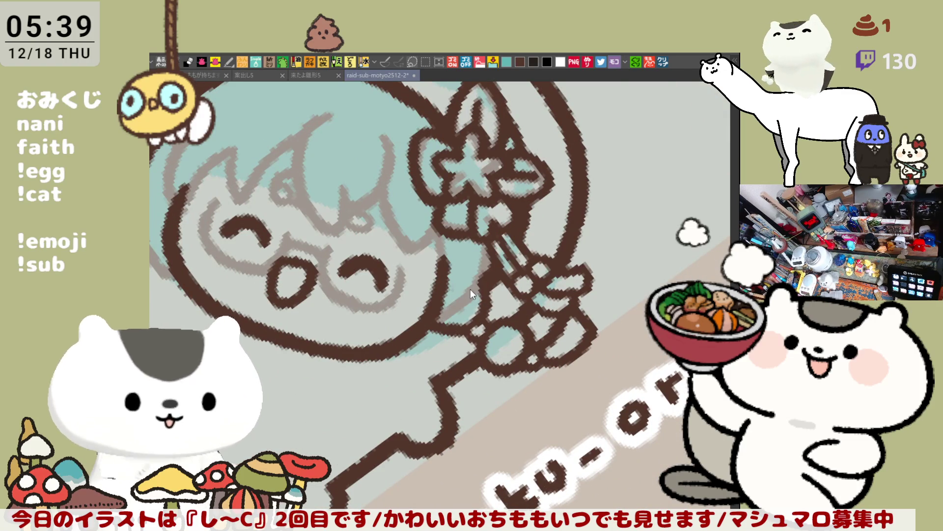
- Check the drawing mirrored, then ink an outline along the hair and bow edge
key(h)
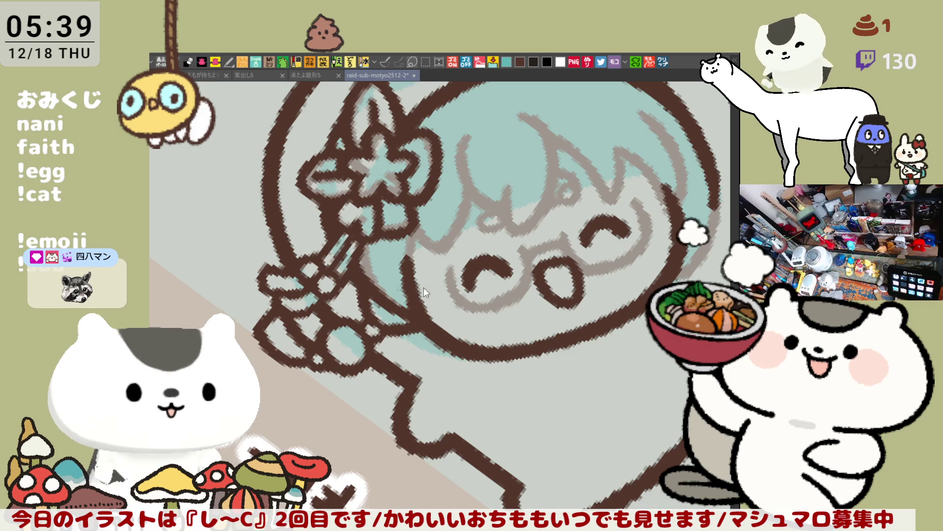
key(h)
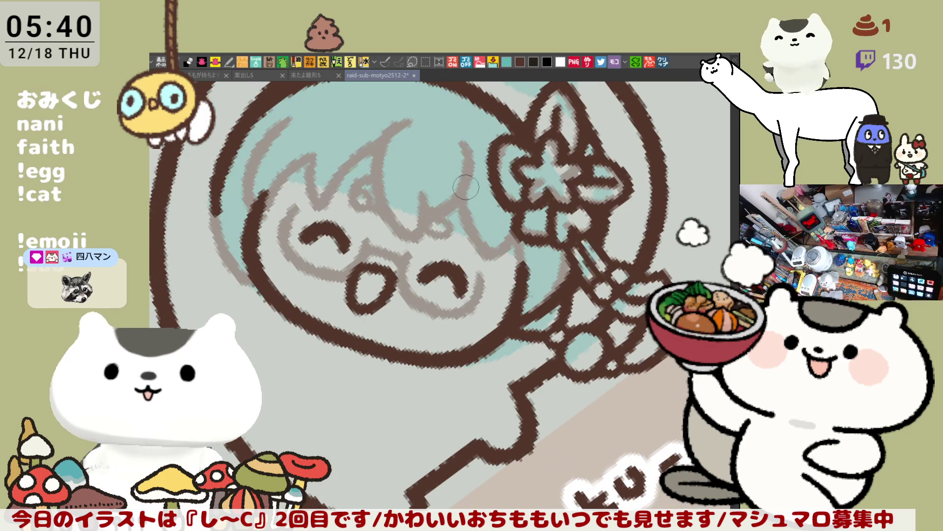
mouse_move(460, 197)
mouse_down()
mouse_move(501, 261)
mouse_move(516, 235)
mouse_move(535, 246)
mouse_move(519, 278)
mouse_up()
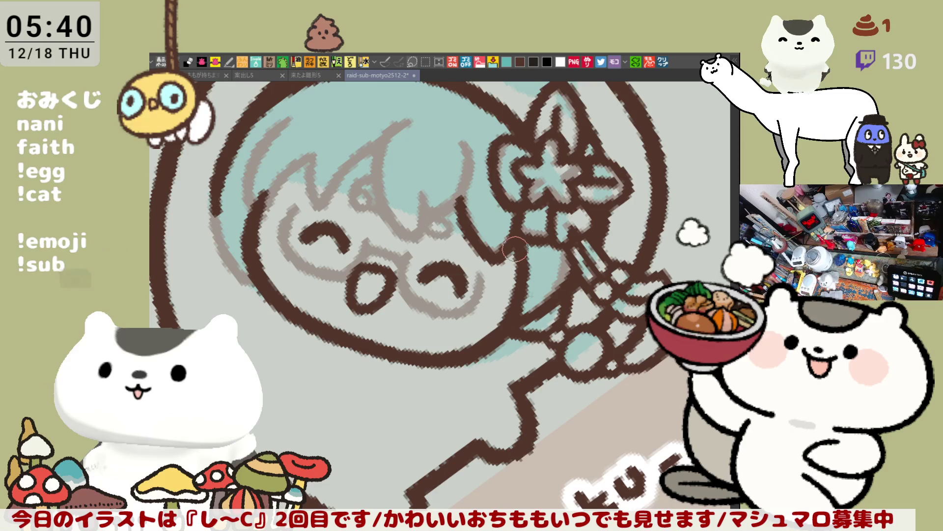
- Erase part of the top arc near the head and draw a curved hair line across it
scroll(516, 250, down, 3)
scroll(515, 249, down, 1)
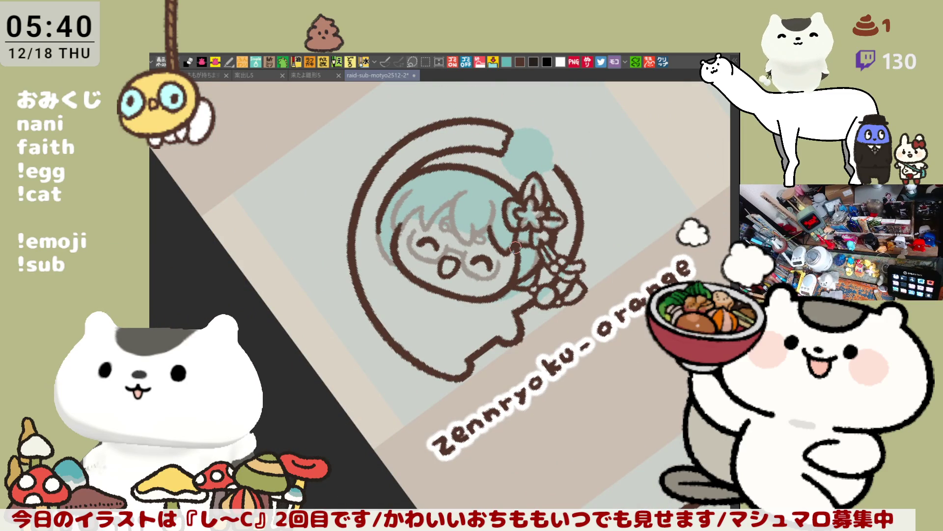
scroll(515, 247, up, 3)
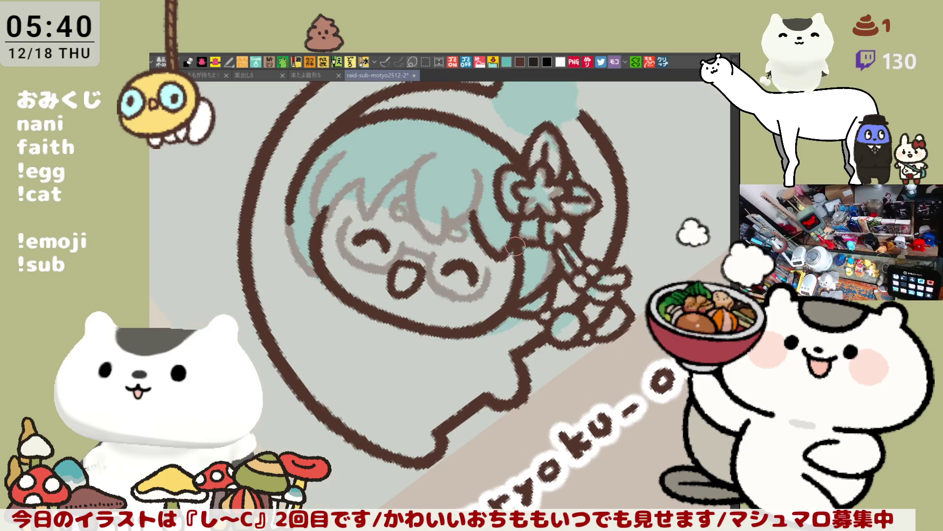
mouse_move(386, 106)
mouse_down()
mouse_move(363, 118)
mouse_move(408, 109)
mouse_move(452, 123)
mouse_move(570, 206)
mouse_up()
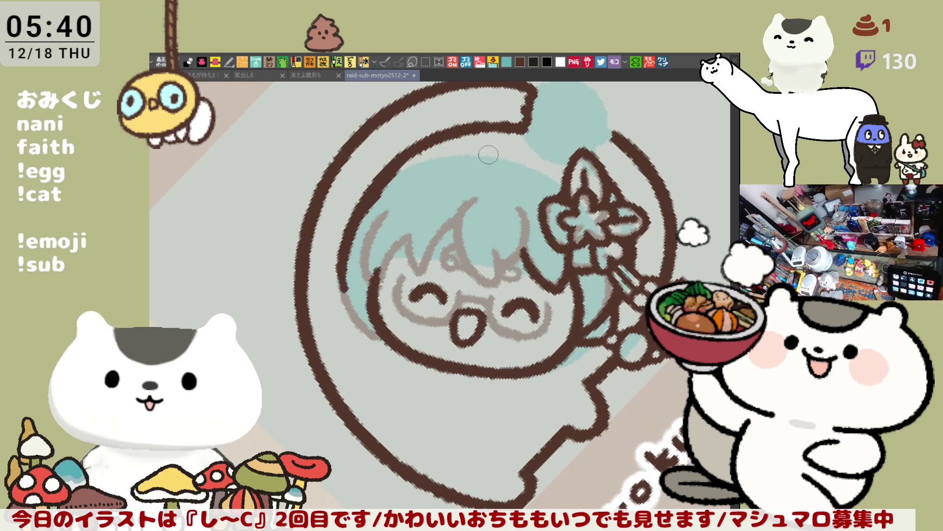
drag(494, 152, 565, 182)
key(ctrl+z)
drag(492, 151, 565, 182)
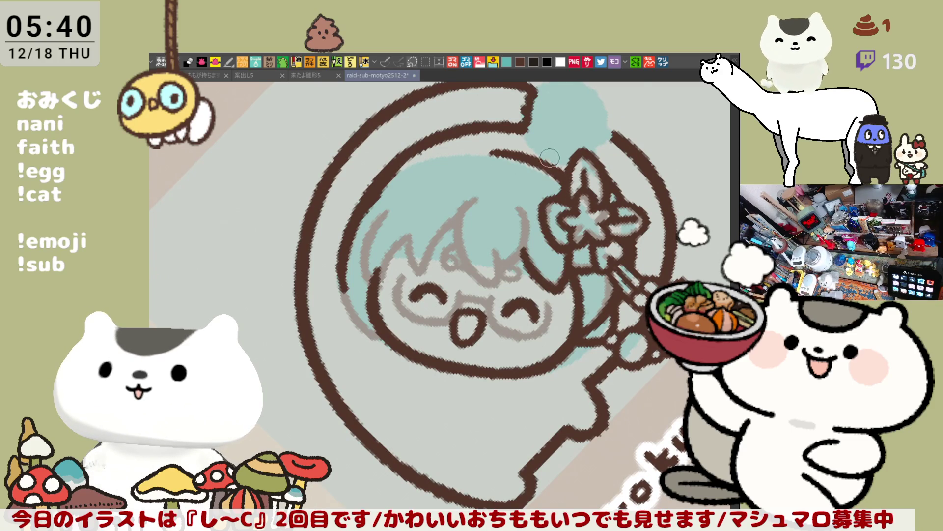
drag(402, 201, 324, 241)
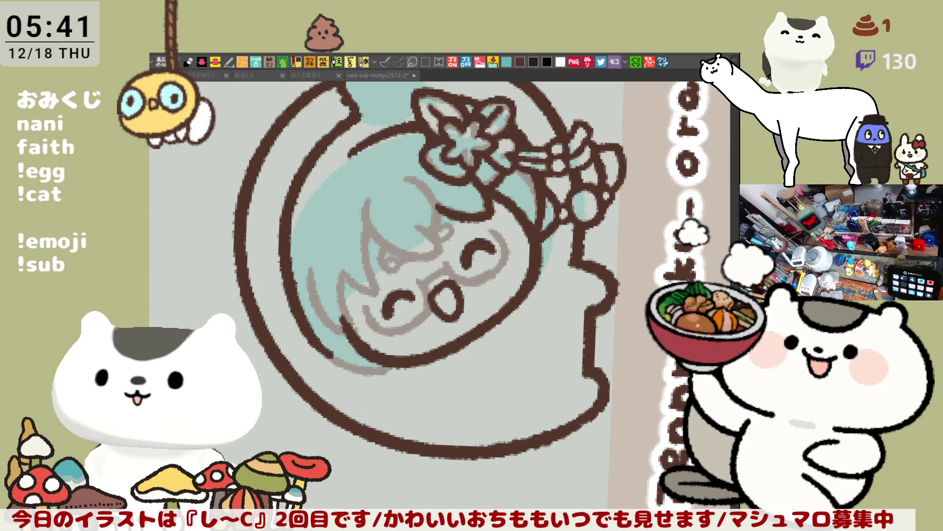
- Ink a curved hair stroke down the head and another near the face in the mirrored view
key(asciicircum)
key(asciicircum)
key(asciicircum)
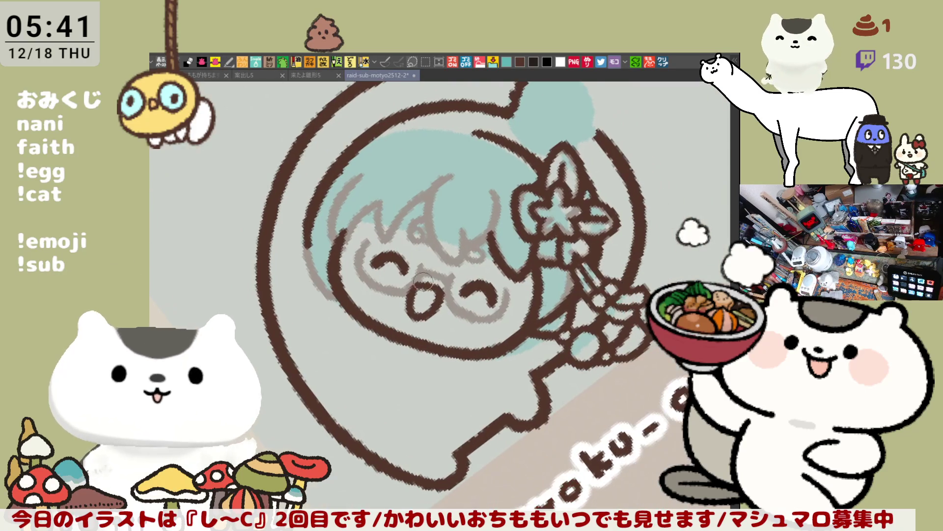
drag(456, 163, 460, 270)
key(ctrl+z)
mouse_move(457, 162)
mouse_down()
mouse_move(431, 213)
mouse_move(460, 245)
mouse_move(458, 261)
mouse_move(482, 240)
mouse_up()
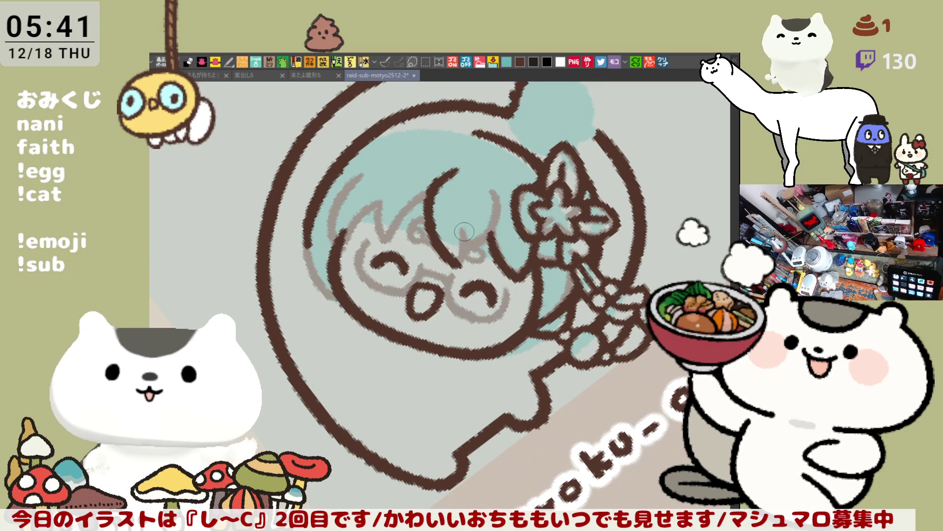
key(h)
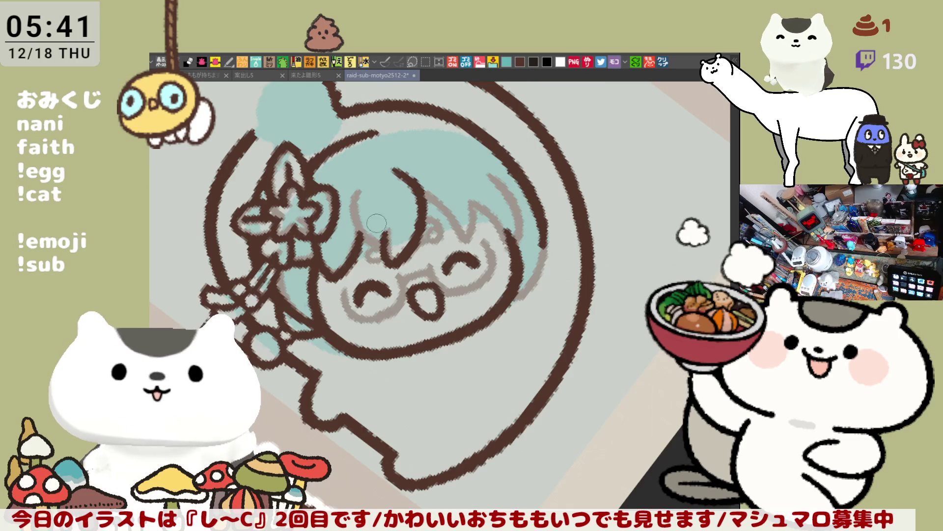
drag(356, 194, 383, 249)
key(ctrl+z)
drag(356, 193, 385, 249)
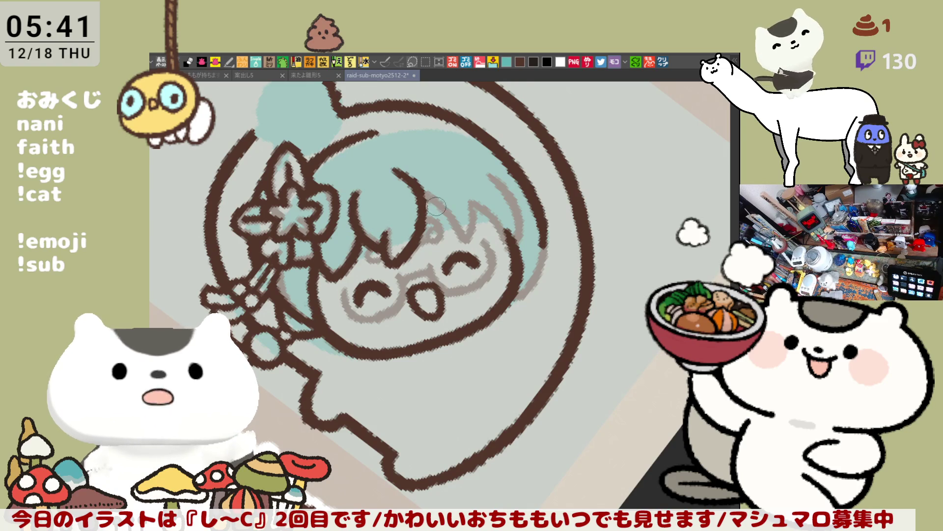
key(h)
- Ink hair strands curving down beside the face and along its left edge
scroll(461, 210, up, 3)
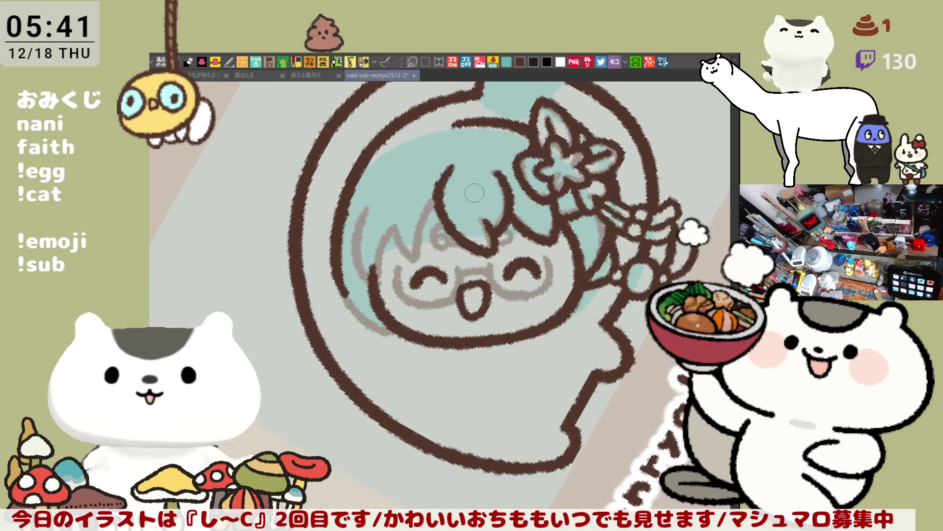
drag(471, 182, 457, 248)
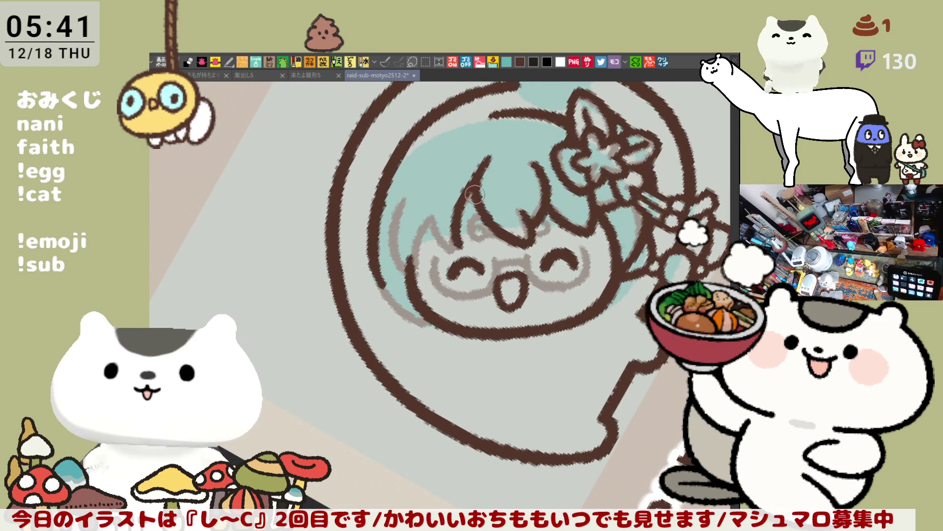
key(ctrl+z)
drag(472, 186, 453, 236)
key(ctrl+z)
drag(484, 177, 448, 258)
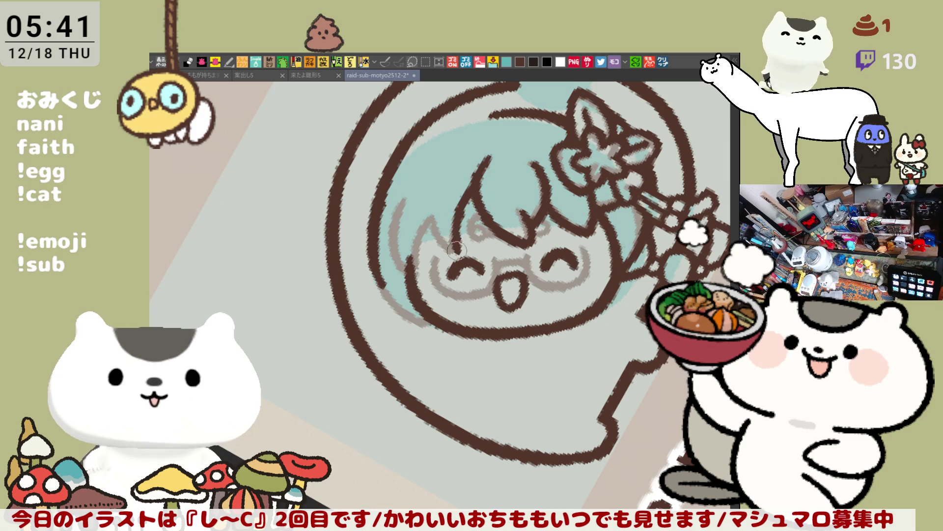
mouse_move(427, 216)
mouse_down()
mouse_move(457, 258)
mouse_move(445, 256)
mouse_up()
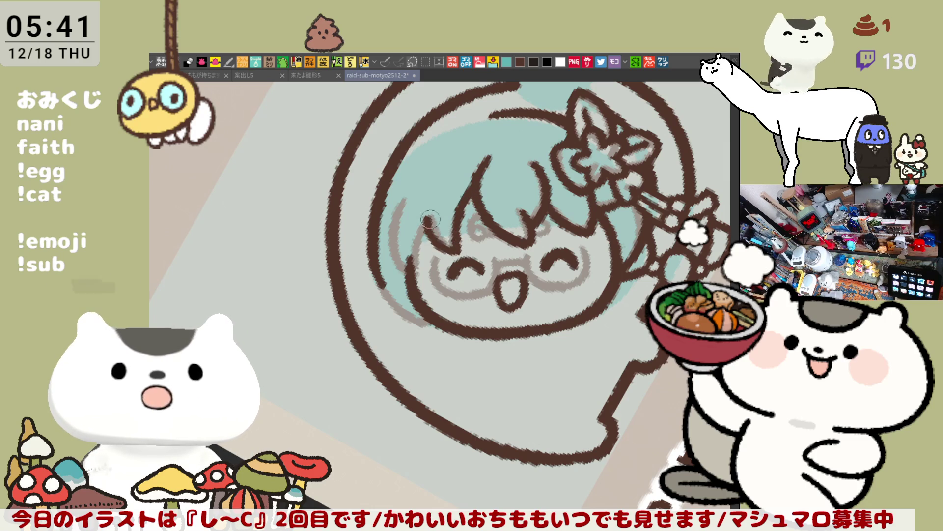
drag(428, 218, 410, 275)
key(ctrl+z)
key(ctrl+z)
drag(432, 209, 411, 268)
key(ctrl+z)
drag(433, 208, 412, 260)
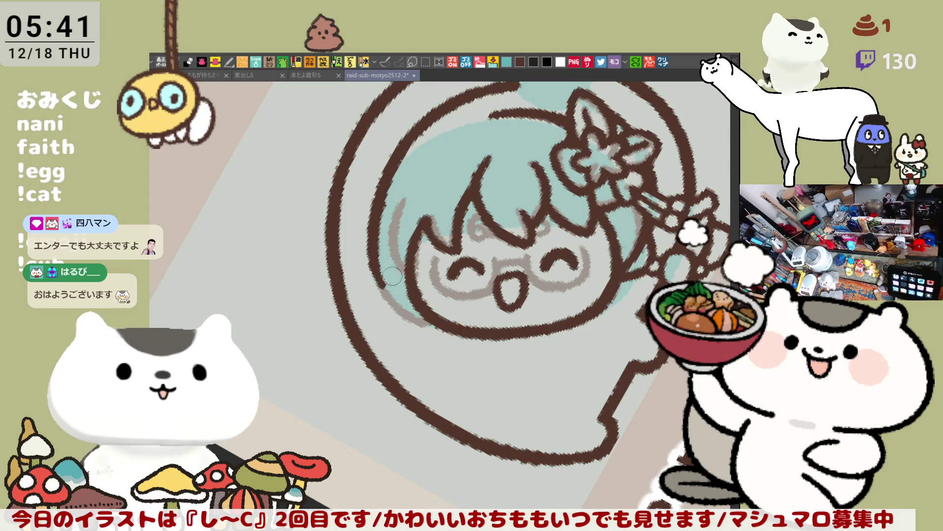
key(h)
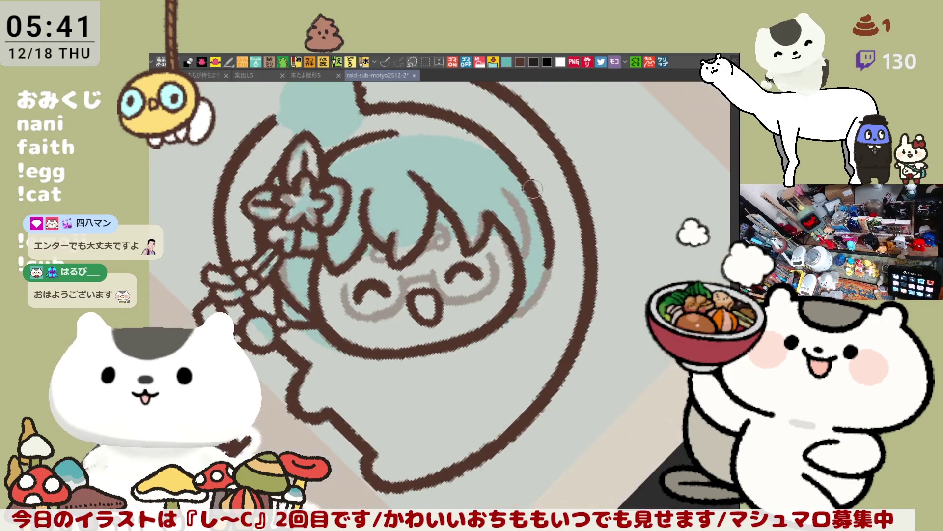
key(asciicircum)
key(minus)
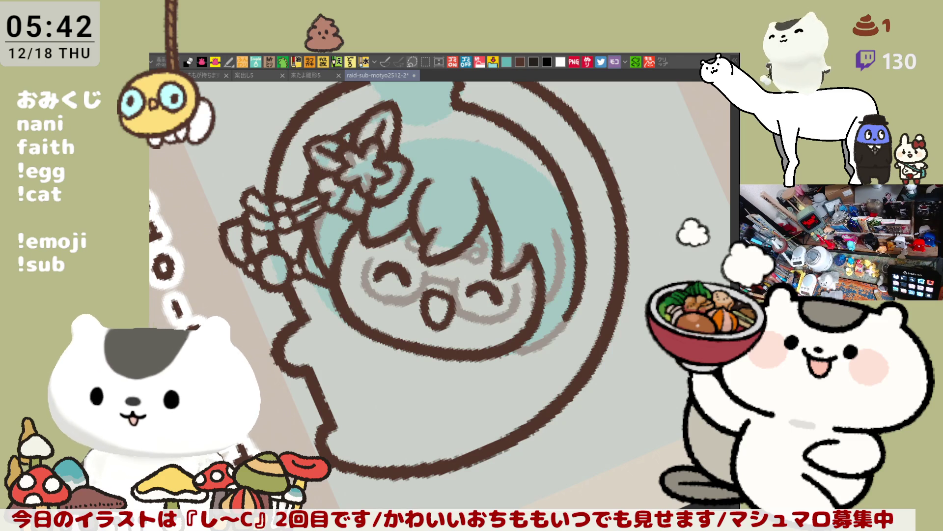
- Rotate the canvas view and sketch a light guide stroke along the inner arc
key(asciicircum)
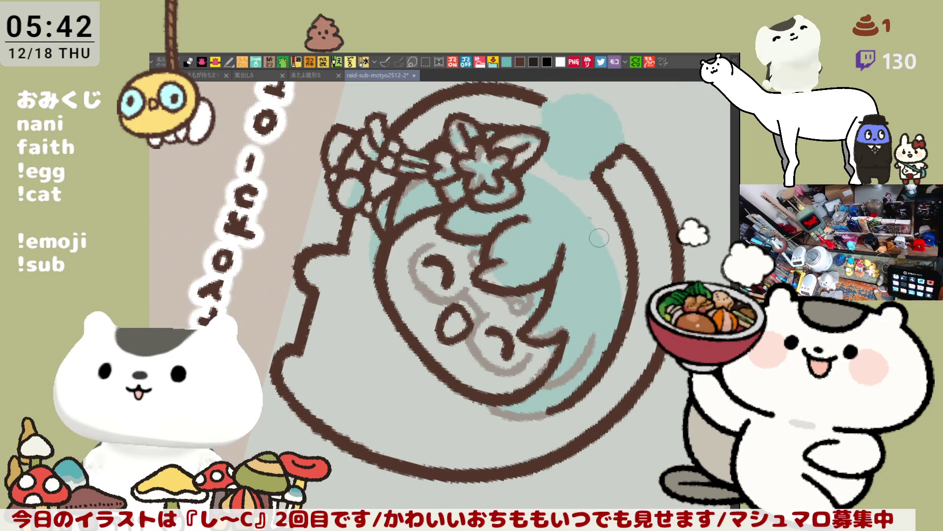
key(asciicircum)
key(minus)
key(minus)
key(minus)
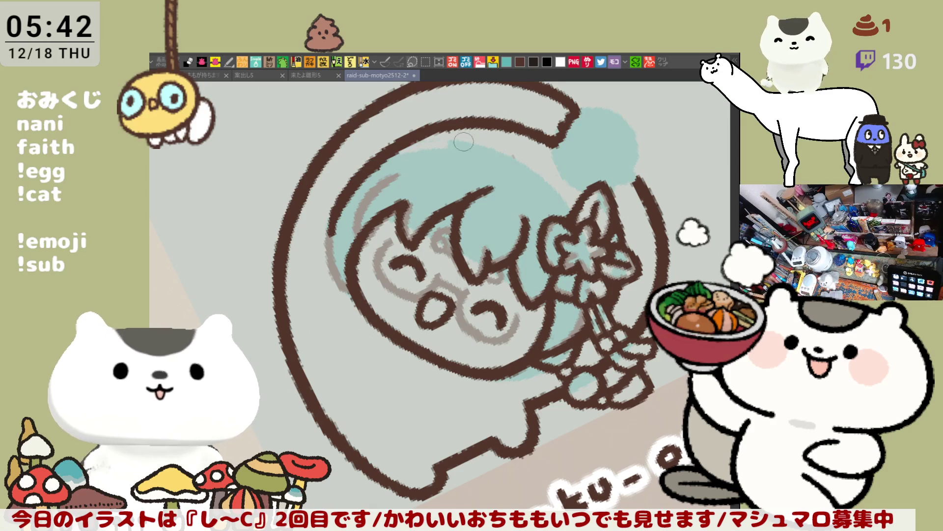
mouse_move(395, 147)
mouse_down()
mouse_move(526, 156)
mouse_move(580, 206)
mouse_up()
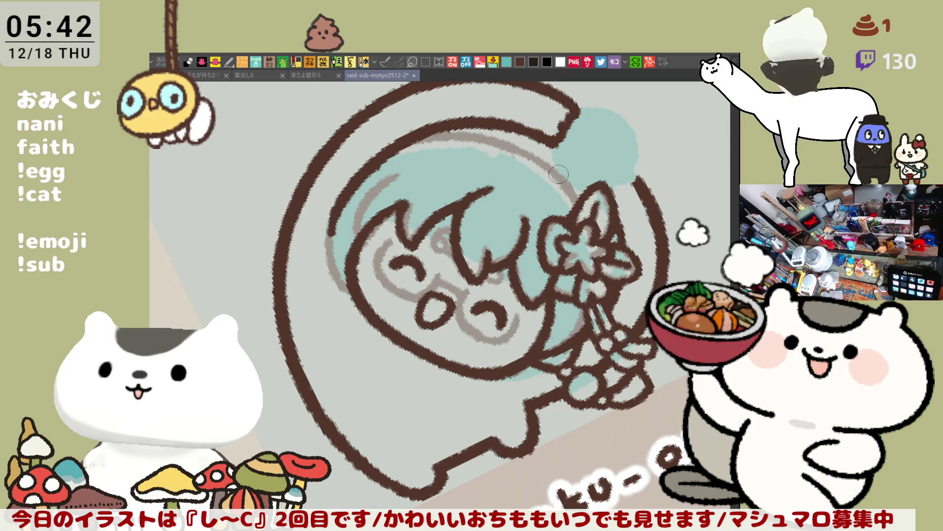
- Outline the round teal hair bun with a ring, redrawing it until it fits
key(asciicircum)
key(asciicircum)
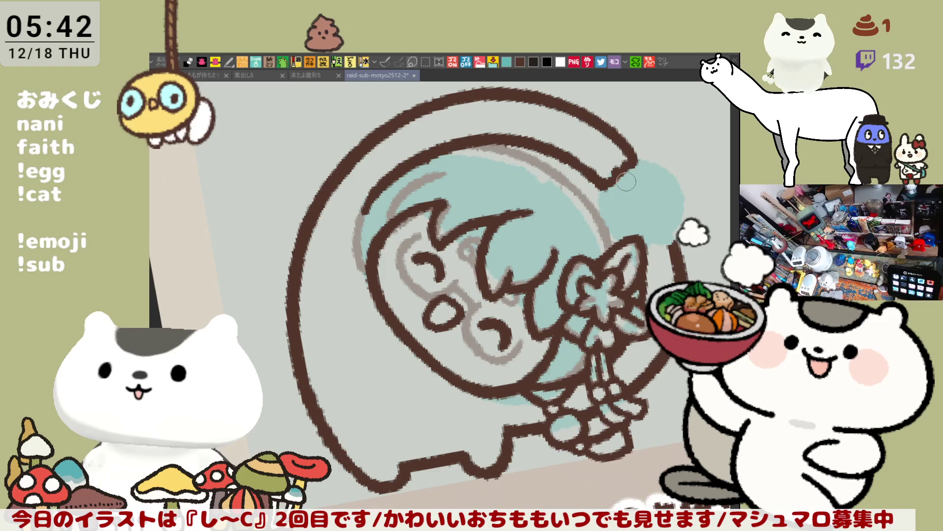
drag(627, 163, 669, 243)
key(ctrl+z)
mouse_move(631, 158)
mouse_down()
mouse_move(688, 231)
mouse_move(656, 242)
mouse_up()
key(ctrl+z)
mouse_move(609, 184)
mouse_down()
mouse_move(639, 162)
mouse_move(678, 236)
mouse_move(666, 246)
mouse_up()
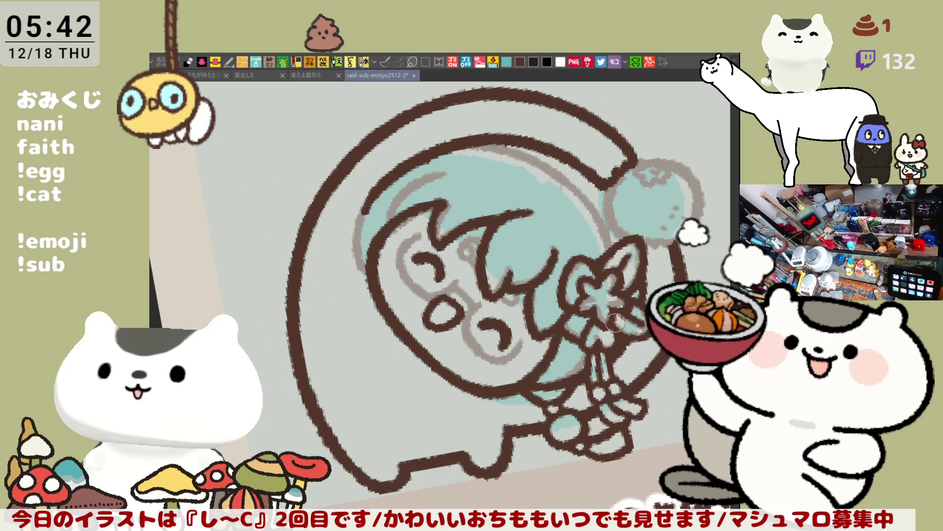
scroll(580, 231, down, 3)
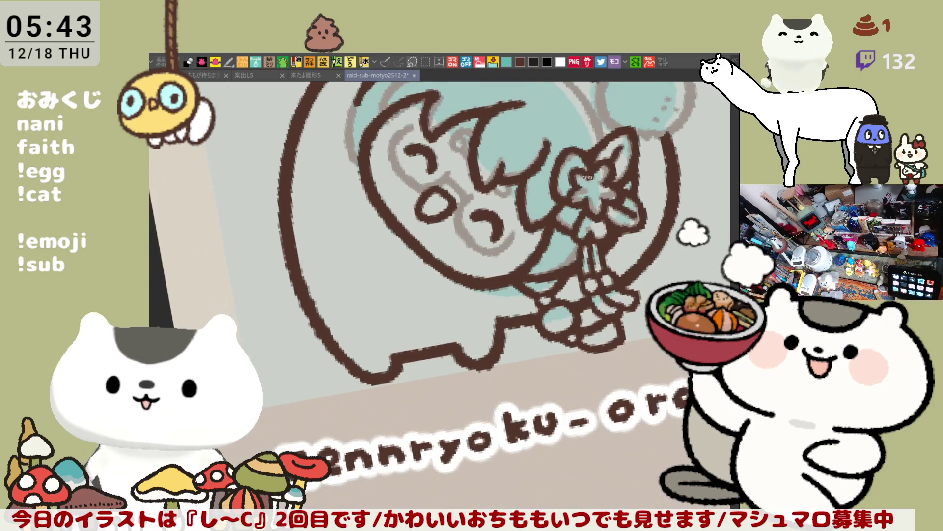
- Mirror the canvas view horizontally so the flower wand sits left of the face
scroll(575, 184, up, 2)
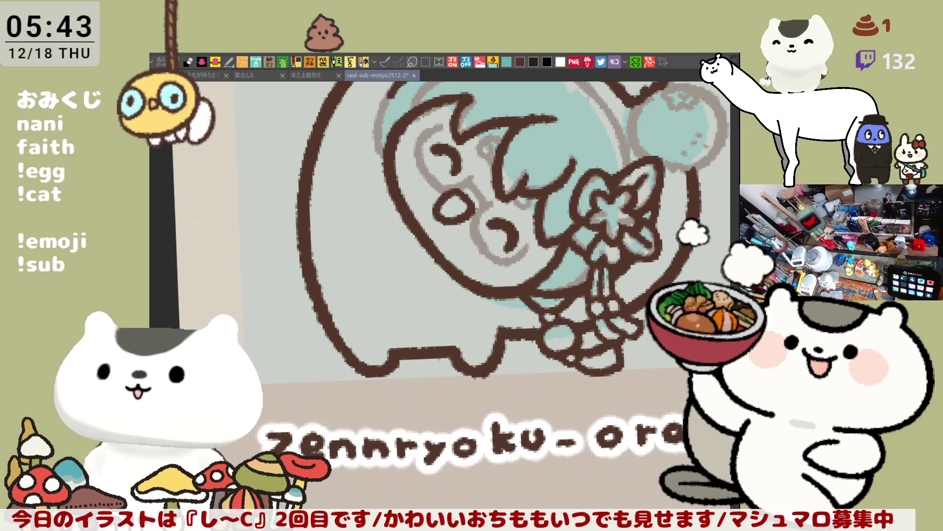
scroll(614, 201, up, 3)
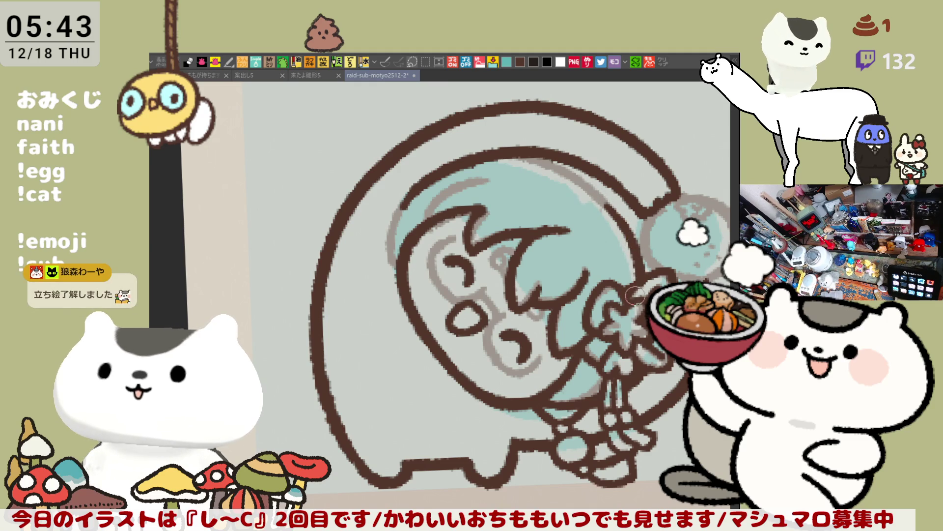
key(h)
key(h)
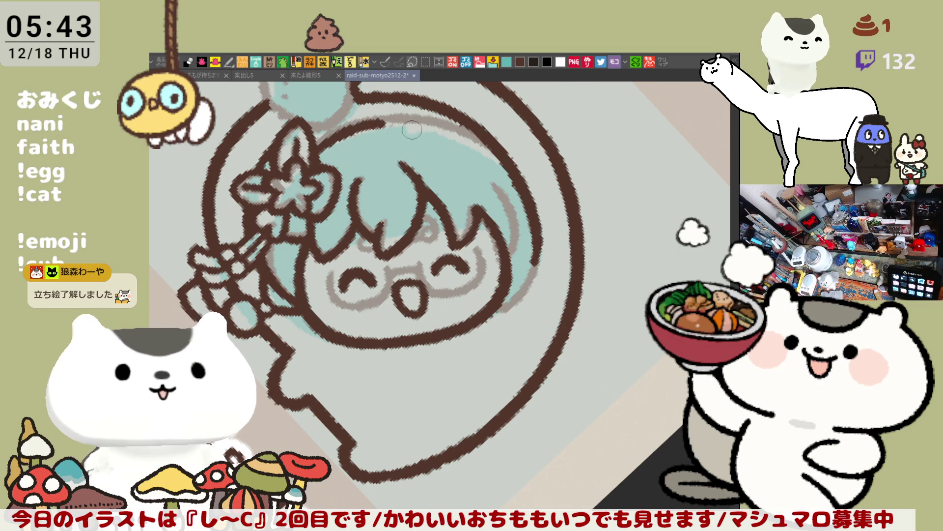
- Unflip the view and ink the grey guides along the top of the hair in dark brown
key(h)
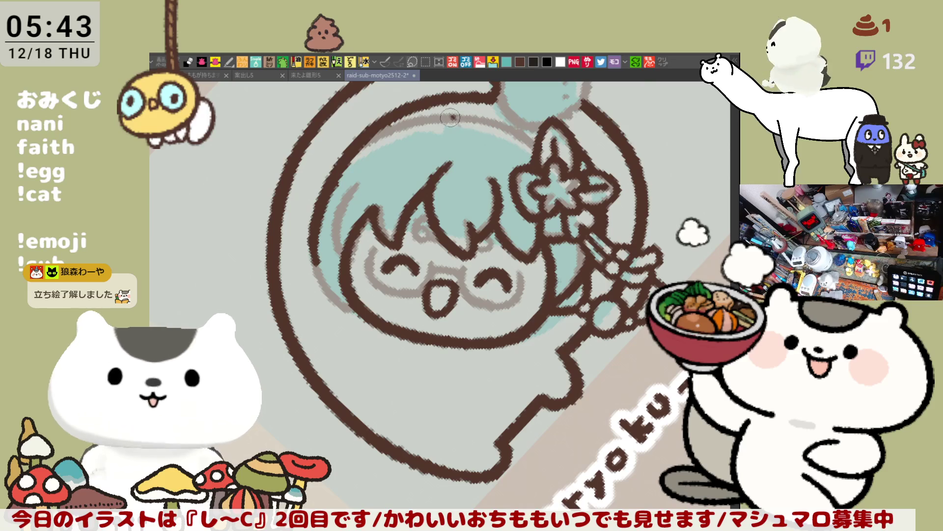
drag(468, 121, 543, 141)
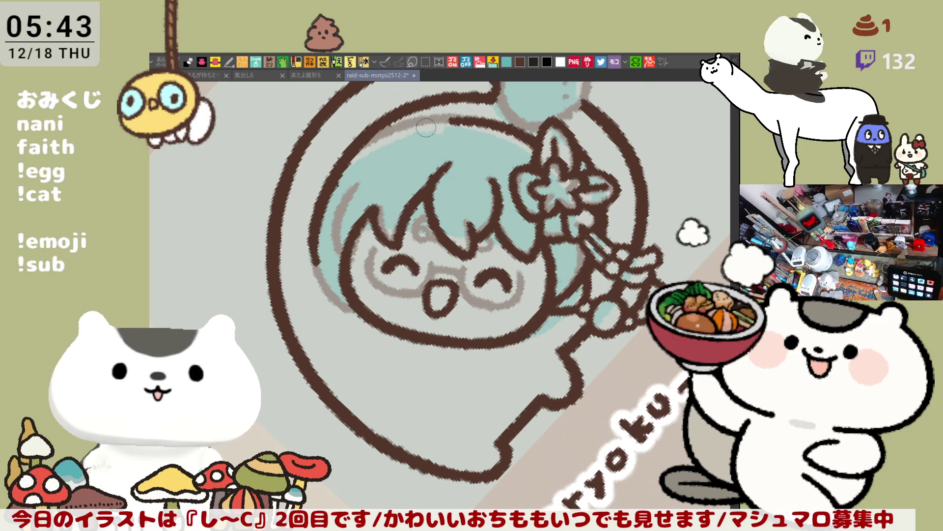
drag(363, 143, 456, 124)
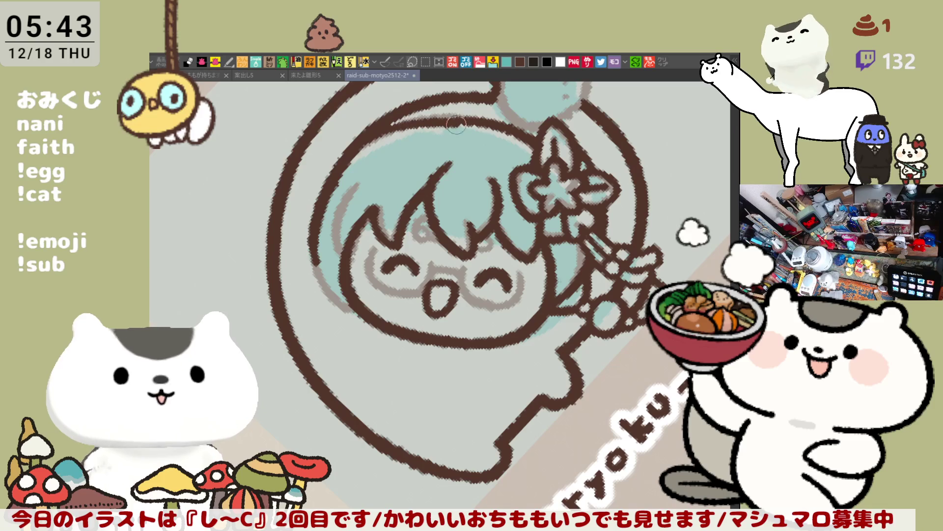
- On the mirrored view, redraw the inner ring's top line cleanly in brown
key(h)
key(ctrl+z)
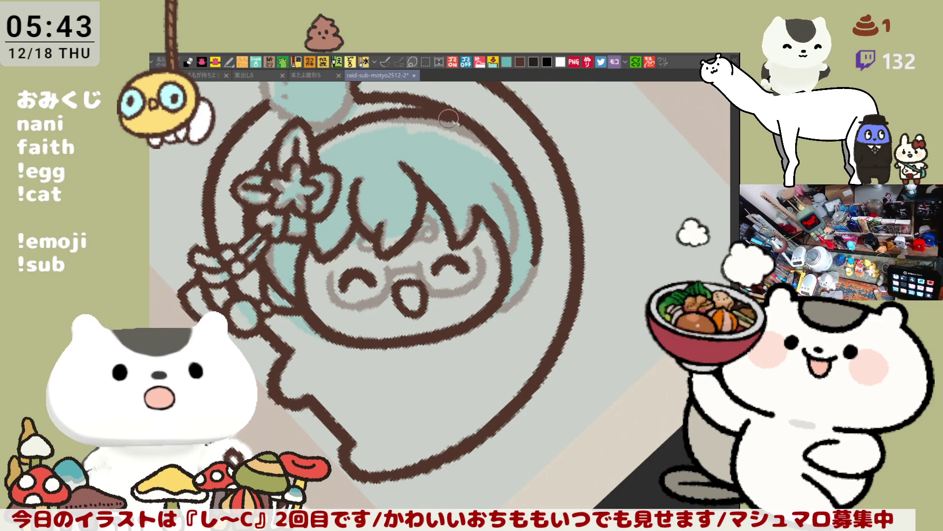
drag(350, 128, 462, 128)
key(ctrl+z)
drag(334, 134, 448, 118)
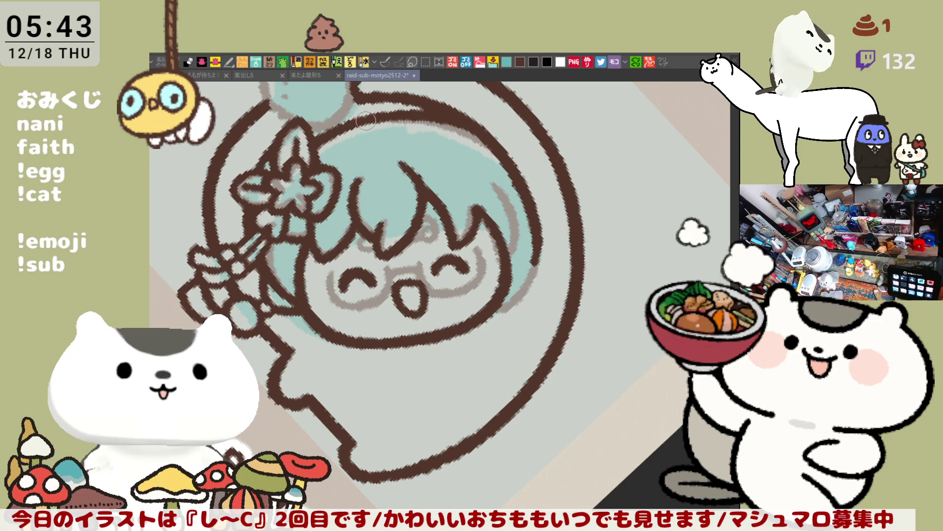
key(h)
- Ink the hair line down the left cheek, retrying strokes until it sits right
mouse_move(364, 246)
mouse_down()
mouse_move(393, 237)
mouse_move(353, 223)
mouse_move(353, 209)
mouse_move(335, 233)
mouse_up()
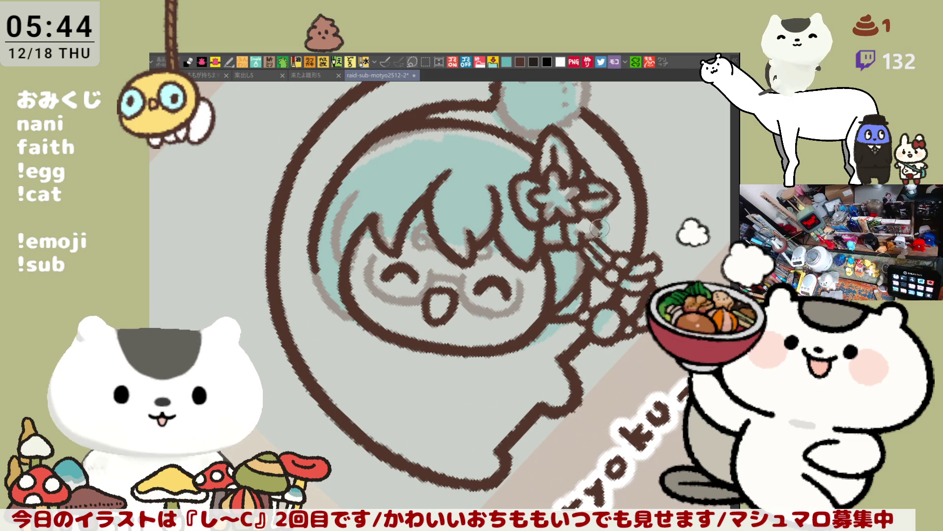
mouse_move(622, 203)
mouse_down()
mouse_move(645, 203)
mouse_move(588, 291)
mouse_move(394, 255)
mouse_up()
mouse_move(430, 229)
mouse_down()
mouse_move(407, 260)
mouse_move(429, 294)
mouse_up()
key(ctrl+z)
drag(432, 227, 428, 293)
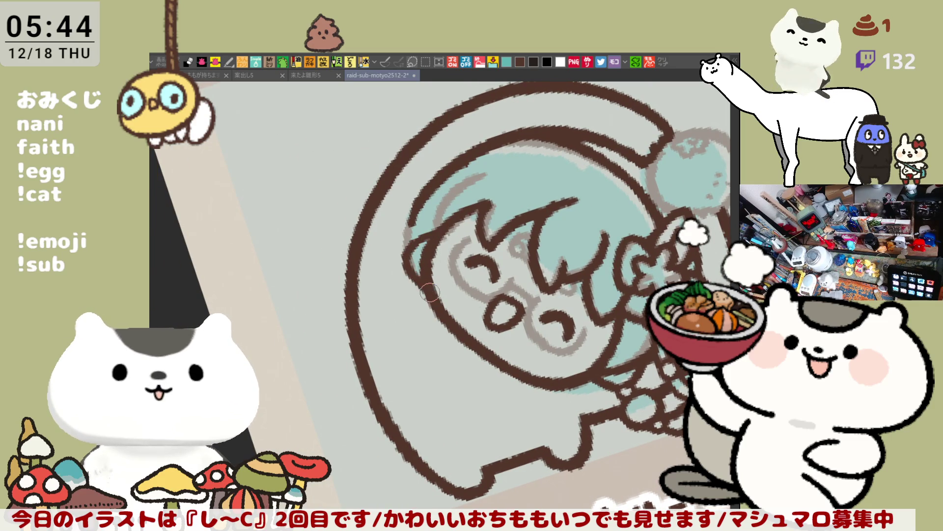
key(ctrl+z)
drag(418, 237, 428, 295)
mouse_move(423, 248)
mouse_down()
mouse_move(415, 231)
mouse_move(433, 240)
mouse_up()
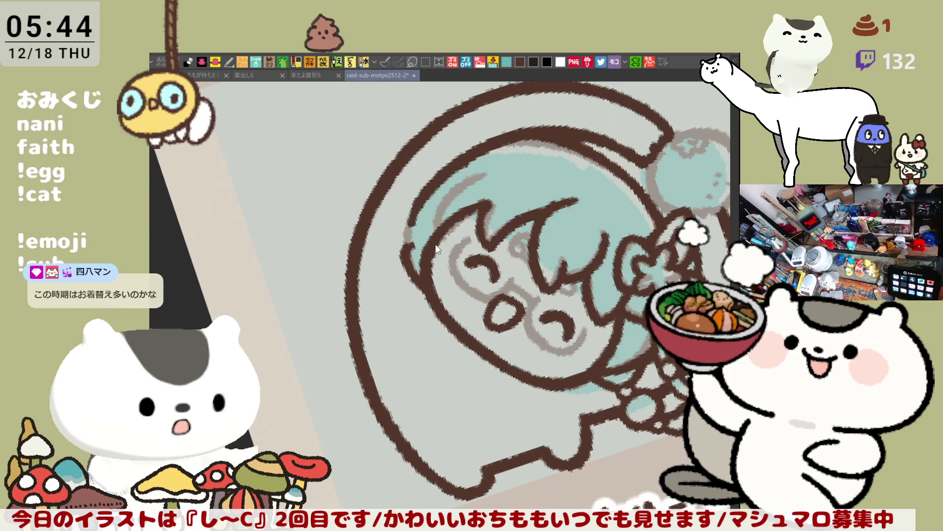
key(ctrl+z)
mouse_move(431, 225)
mouse_down()
mouse_move(410, 241)
mouse_move(418, 280)
mouse_up()
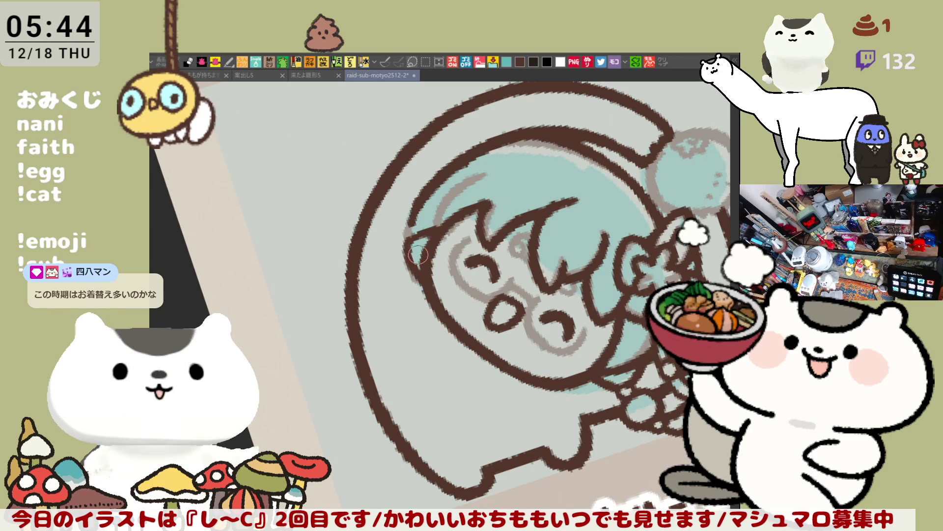
- Ink the hair's left edge in dark brown
scroll(418, 254, down, 3)
scroll(344, 165, up, 2)
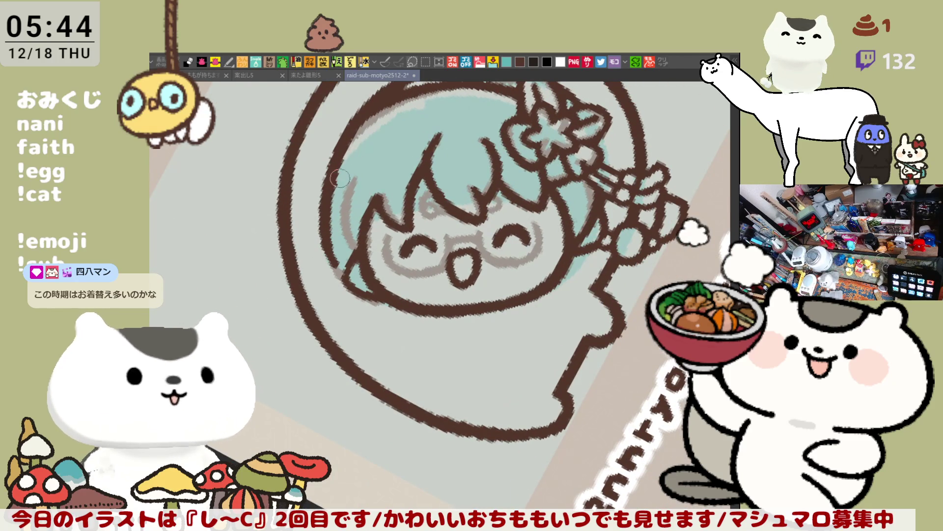
drag(347, 172, 359, 264)
- Redraw the hair's left edge as a clean dark brown stroke, then tilt the view about 25° clockwise
key(ctrl+z)
drag(345, 172, 357, 263)
key(asciicircum)
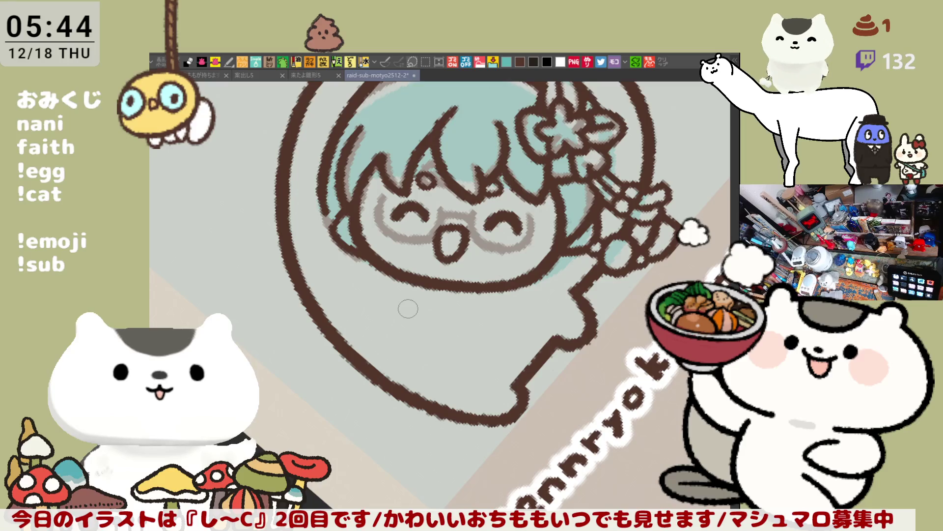
scroll(408, 309, down, 4)
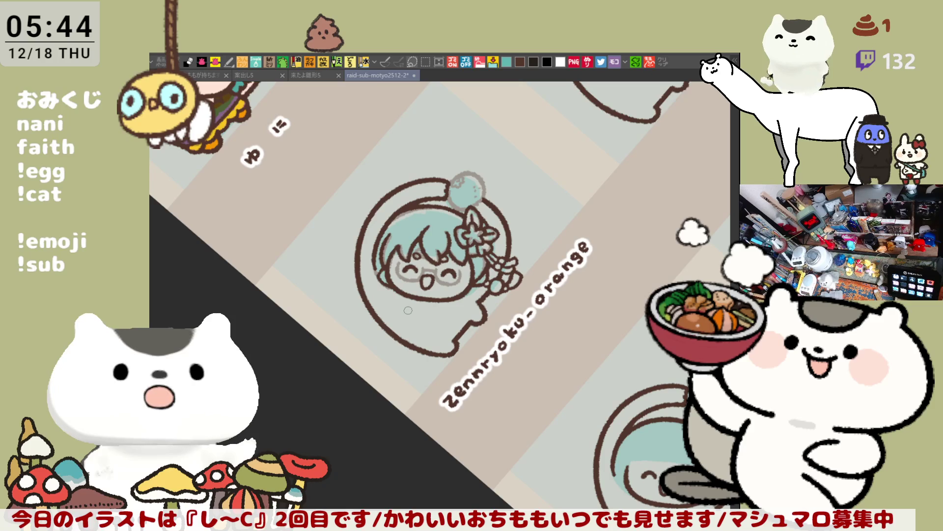
scroll(408, 310, up, 5)
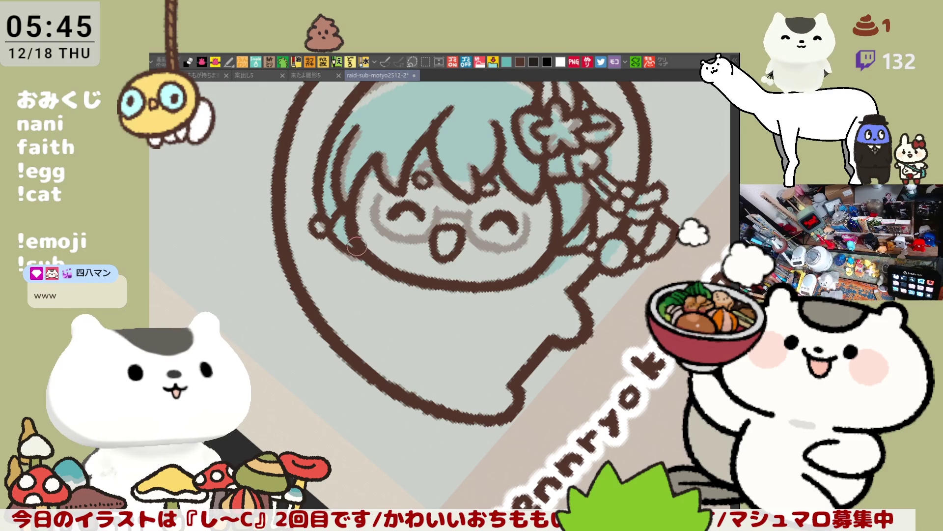
drag(357, 204, 451, 168)
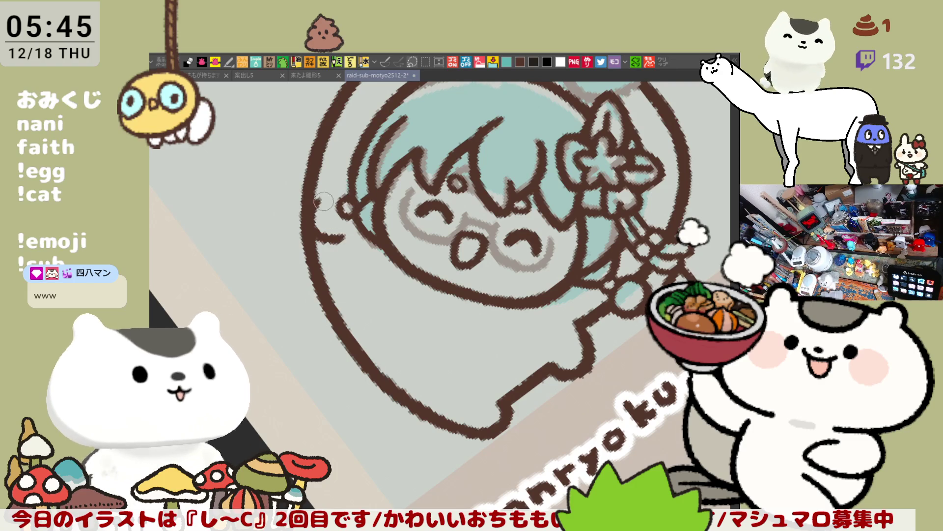
- Try curve strokes at the face's left side, discarding each attempt
drag(320, 241, 336, 244)
key(ctrl+z)
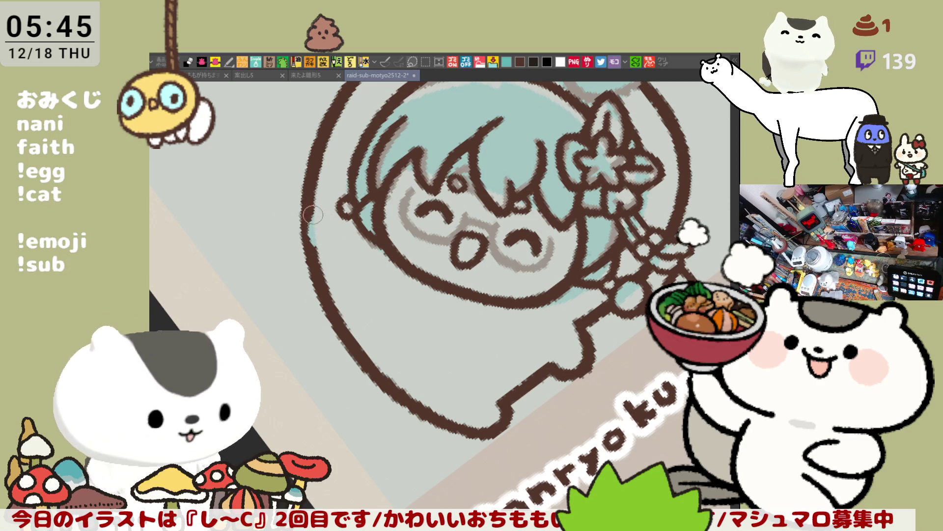
drag(326, 211, 338, 241)
key(ctrl+z)
drag(309, 202, 339, 246)
key(ctrl+z)
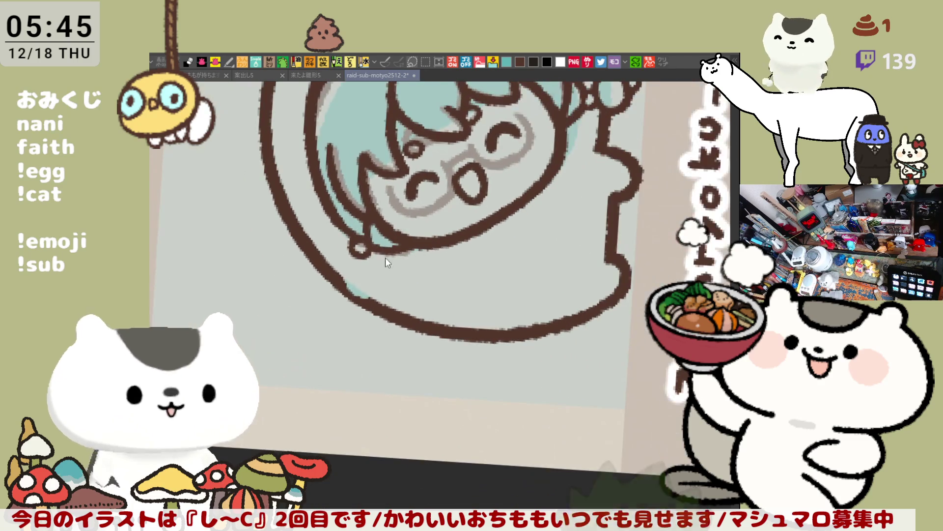
- Draw a small brown loop beside the hair with curled strands hanging below it
mouse_move(401, 252)
mouse_down()
mouse_move(372, 257)
mouse_move(379, 279)
mouse_move(400, 268)
mouse_up()
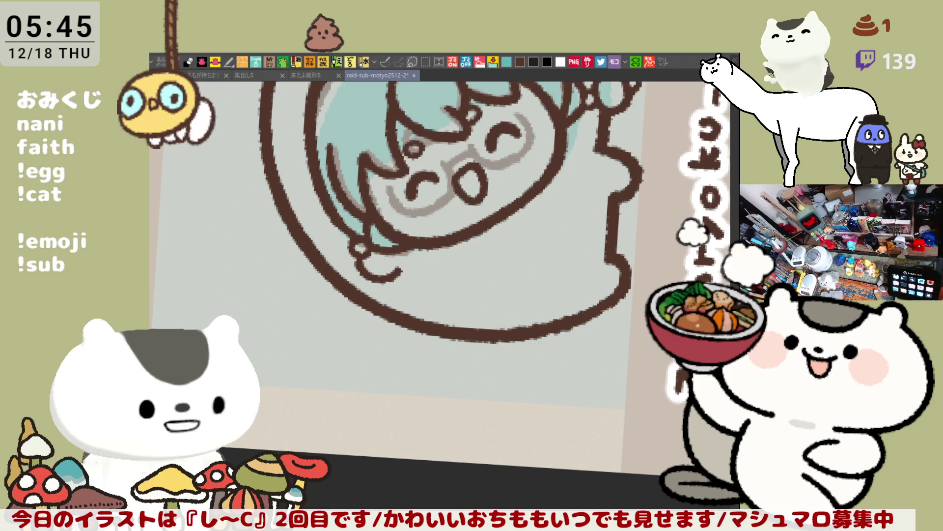
mouse_move(395, 273)
mouse_down()
mouse_move(400, 258)
mouse_move(582, 201)
mouse_move(455, 230)
mouse_up()
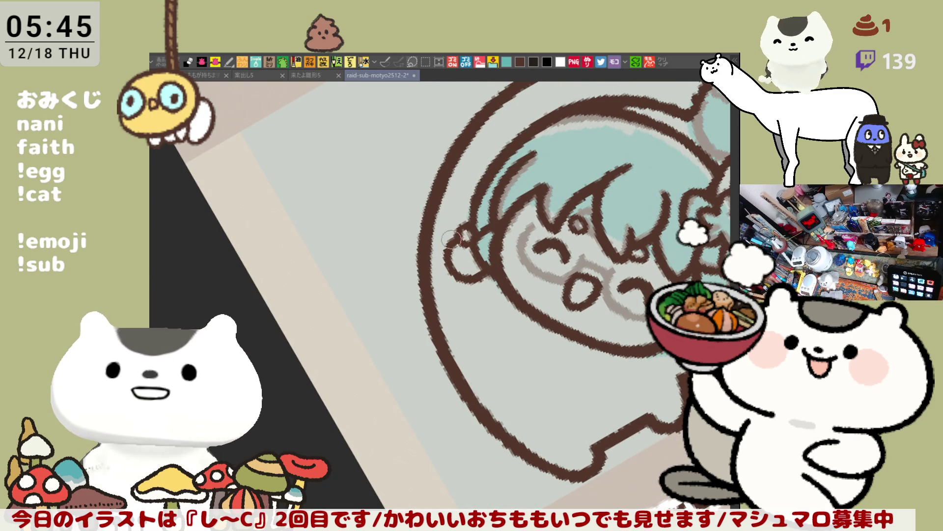
mouse_move(451, 238)
mouse_down()
mouse_move(548, 340)
mouse_move(461, 365)
mouse_move(395, 334)
mouse_up()
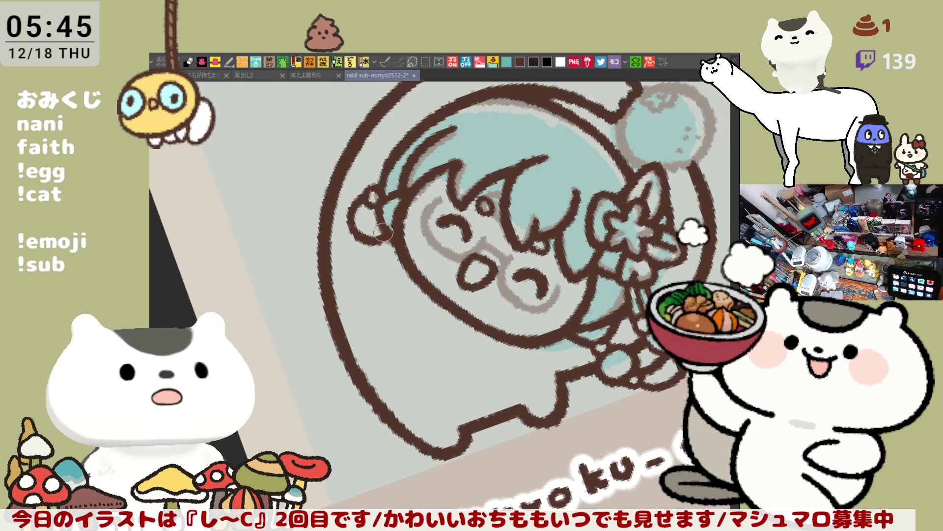
key(minus)
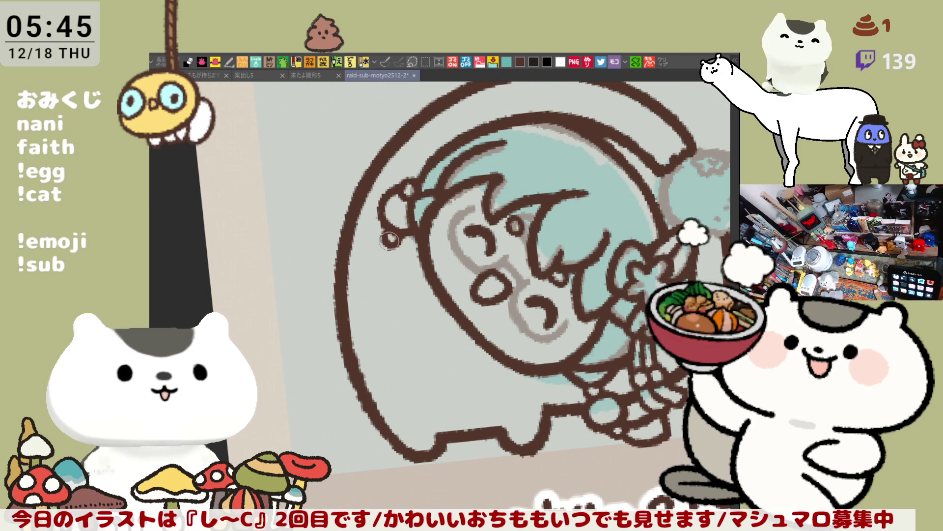
mouse_move(396, 244)
mouse_down()
mouse_move(417, 280)
mouse_move(406, 285)
mouse_up()
mouse_move(388, 239)
mouse_down()
mouse_move(396, 282)
mouse_move(412, 283)
mouse_move(391, 268)
mouse_move(401, 292)
mouse_move(405, 284)
mouse_up()
key(ctrl+z)
key(ctrl+z)
key(ctrl+z)
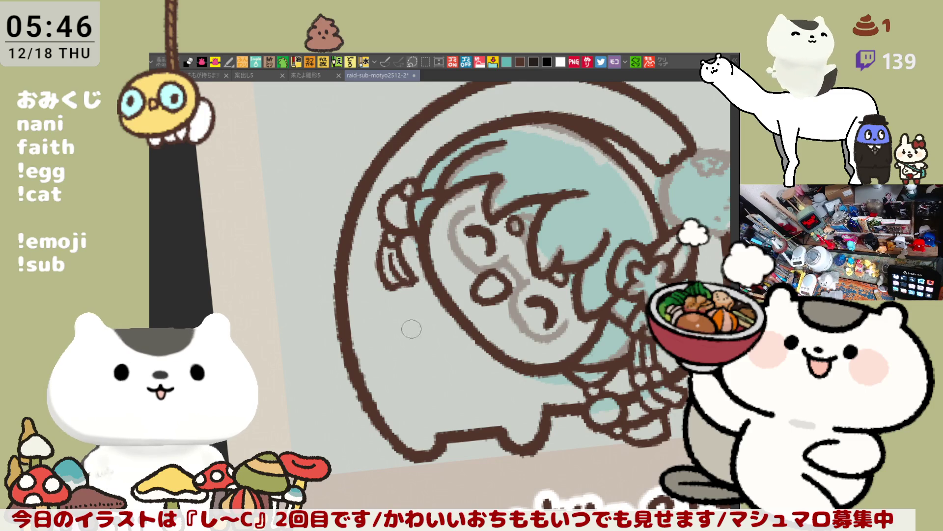
key(ctrl+@)
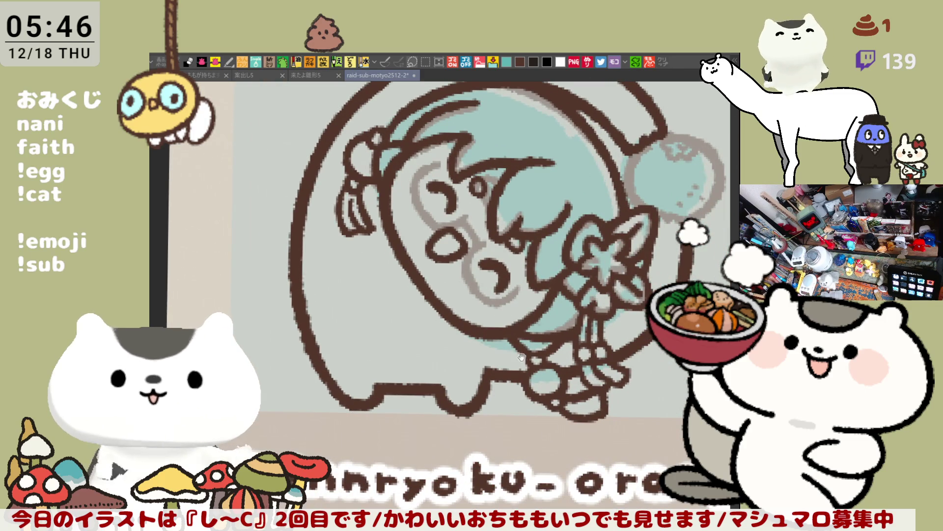
- Fit the whole drawing in view and darken its bottom outline
key(ctrl+0)
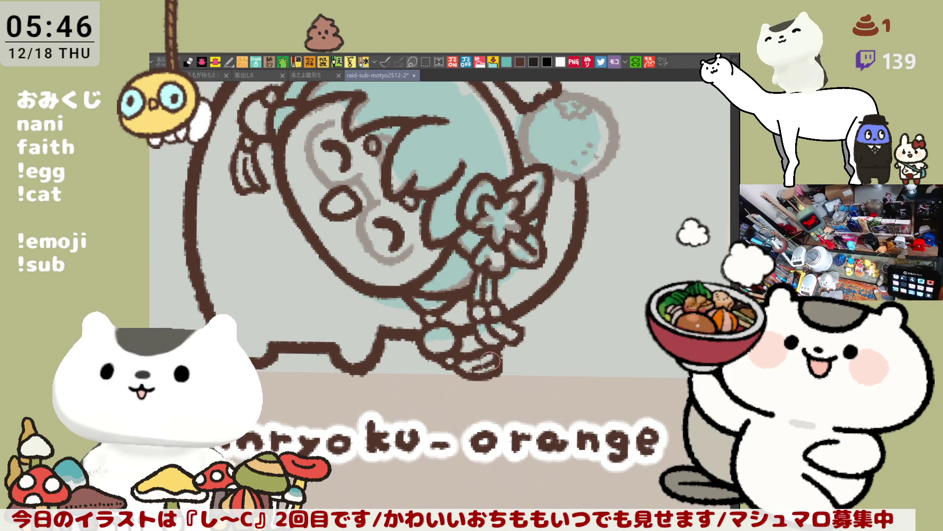
drag(472, 365, 490, 374)
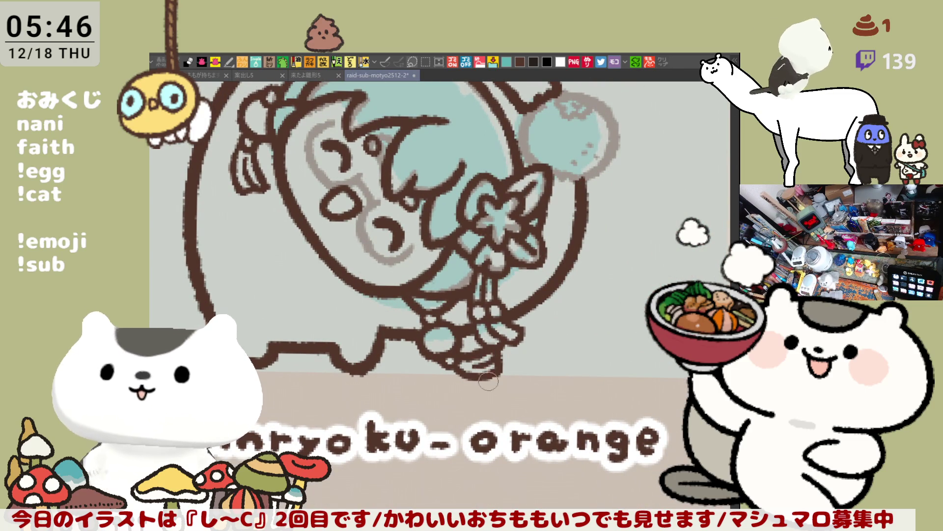
scroll(481, 401, down, 3)
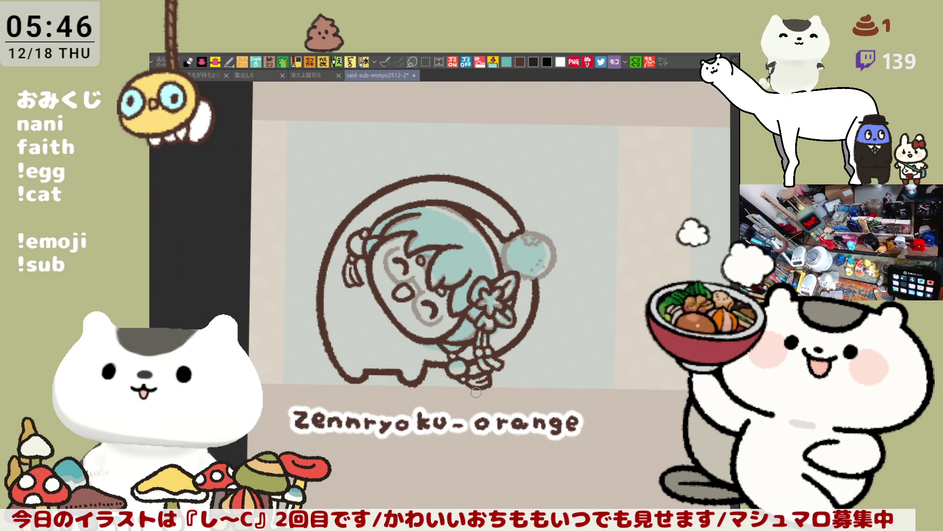
scroll(475, 389, up, 3)
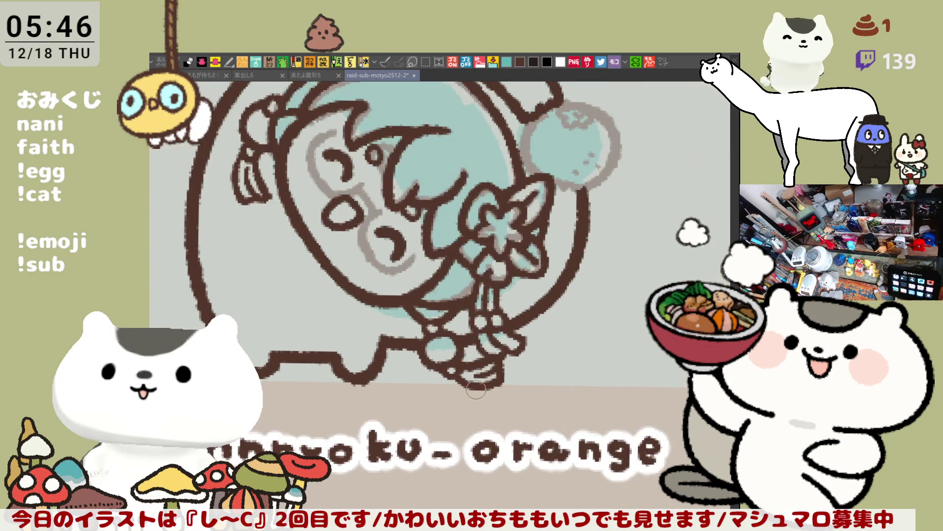
scroll(476, 390, up, 2)
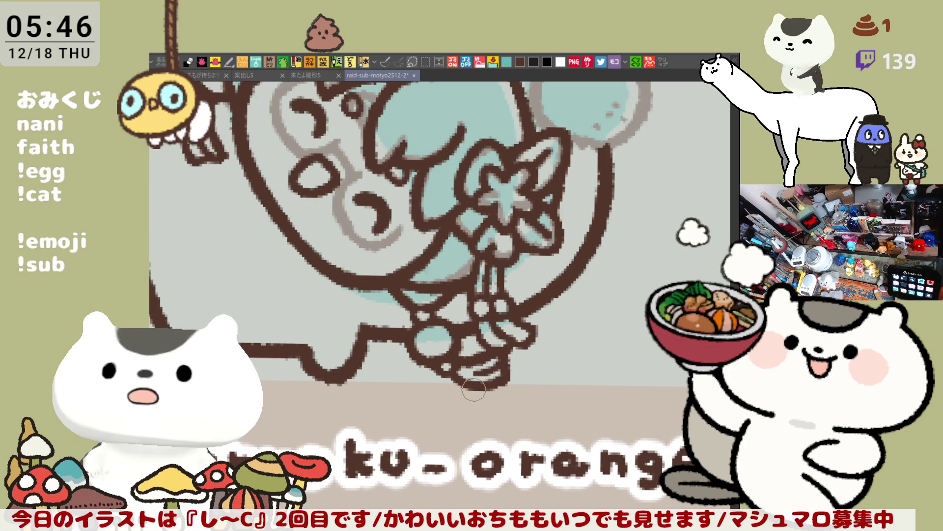
- Ink a dark brown outline across the top of the teal ball, redoing stray strokes
drag(376, 232, 482, 229)
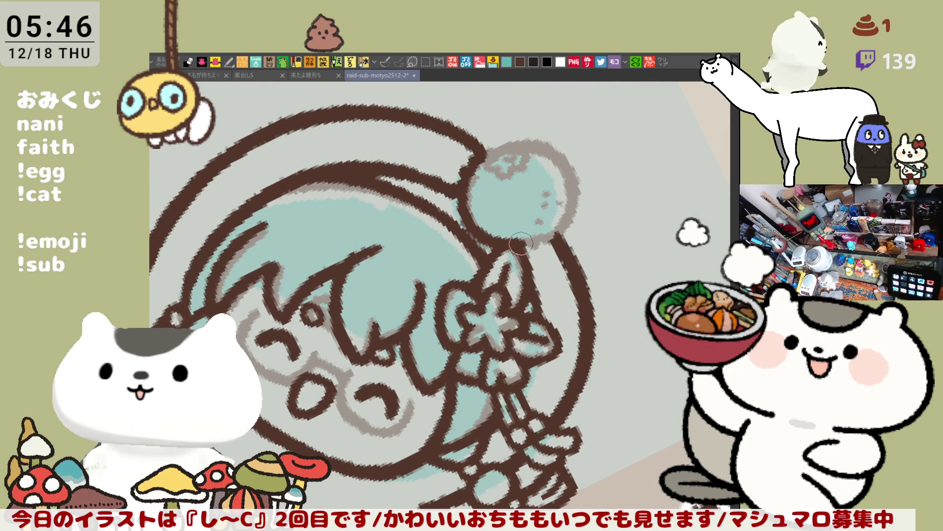
mouse_move(514, 147)
mouse_down()
mouse_move(472, 155)
mouse_move(543, 144)
mouse_move(569, 173)
mouse_move(546, 144)
mouse_move(491, 149)
mouse_move(565, 153)
mouse_move(564, 235)
mouse_up()
key(ctrl+z)
mouse_move(472, 157)
mouse_down()
mouse_move(565, 162)
mouse_move(580, 201)
mouse_move(556, 228)
mouse_up()
key(ctrl+z)
mouse_move(541, 147)
mouse_down()
mouse_move(580, 196)
mouse_move(540, 248)
mouse_move(528, 248)
mouse_move(582, 202)
mouse_move(516, 251)
mouse_up()
key(ctrl+z)
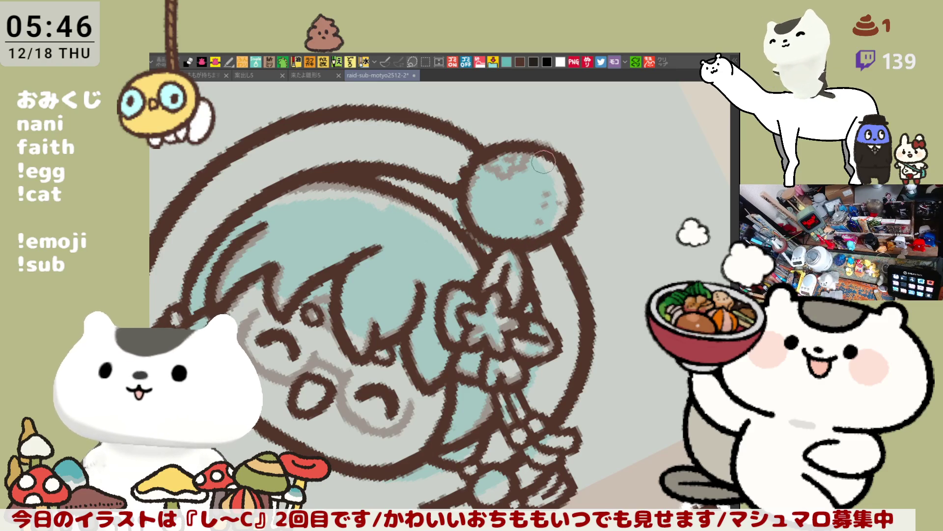
drag(545, 176, 631, 202)
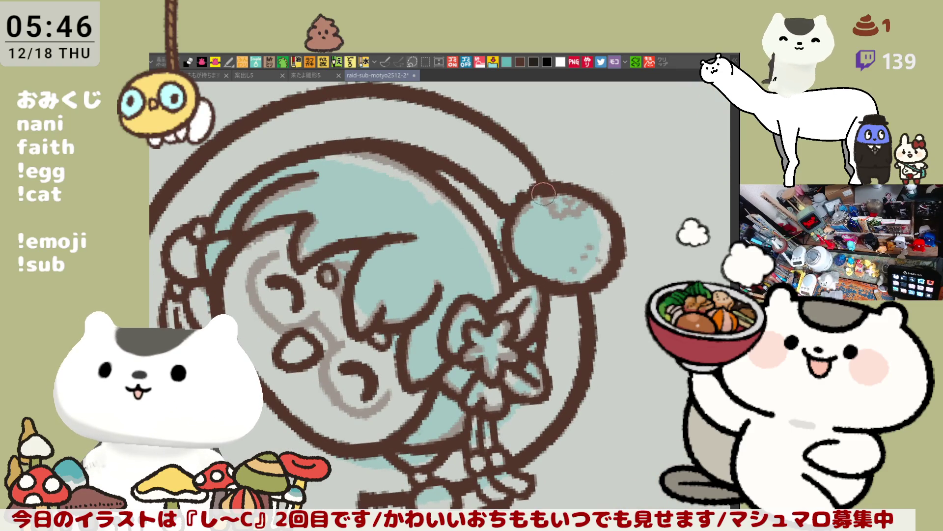
mouse_move(549, 202)
mouse_down()
mouse_move(580, 212)
mouse_move(586, 198)
mouse_up()
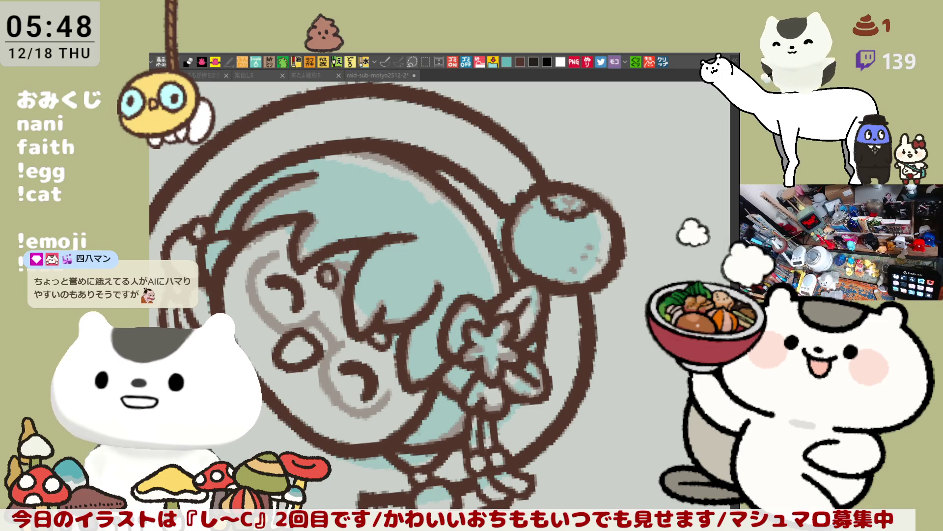
- Make the canvas window active
click(382, 348)
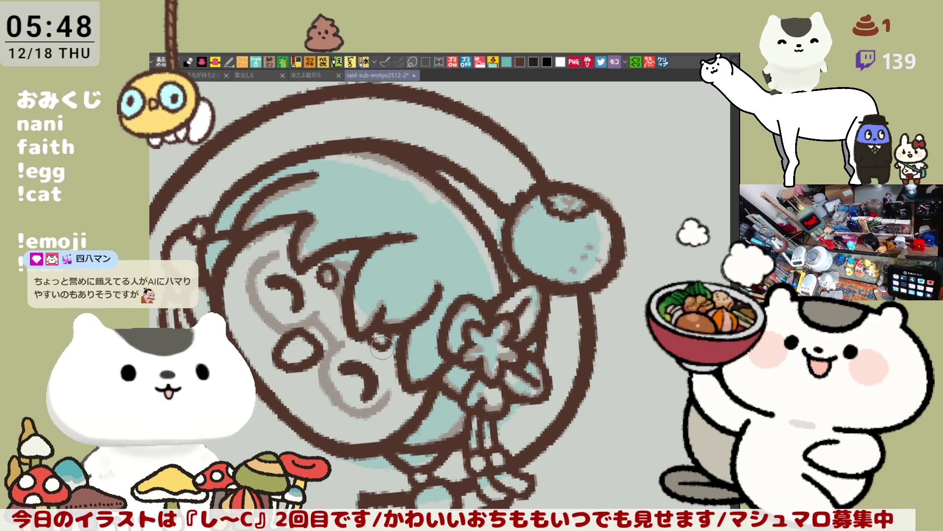
- Discard a trial stroke on the ear ornament and draw a short brown stroke below the face
mouse_move(364, 353)
mouse_down()
mouse_move(374, 335)
mouse_move(345, 196)
mouse_move(371, 243)
mouse_move(359, 252)
mouse_up()
mouse_move(337, 197)
mouse_down()
mouse_move(344, 295)
mouse_move(335, 306)
mouse_up()
key(ctrl+z)
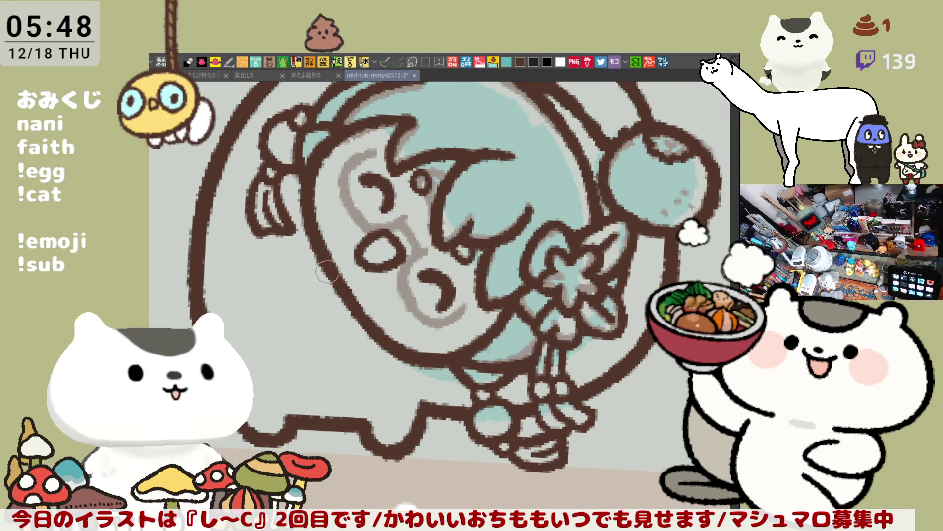
drag(332, 273, 504, 443)
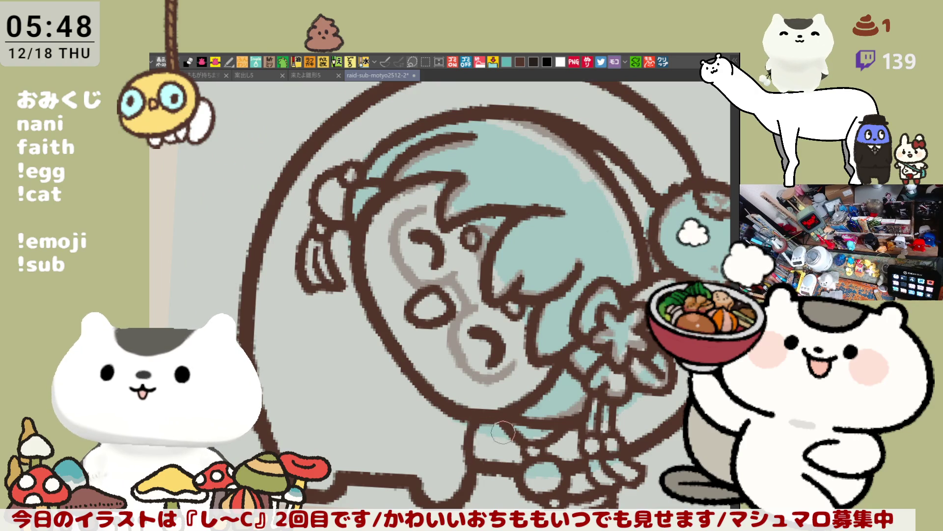
mouse_move(509, 437)
mouse_down()
mouse_move(484, 465)
mouse_move(507, 436)
mouse_move(520, 322)
mouse_move(439, 358)
mouse_up()
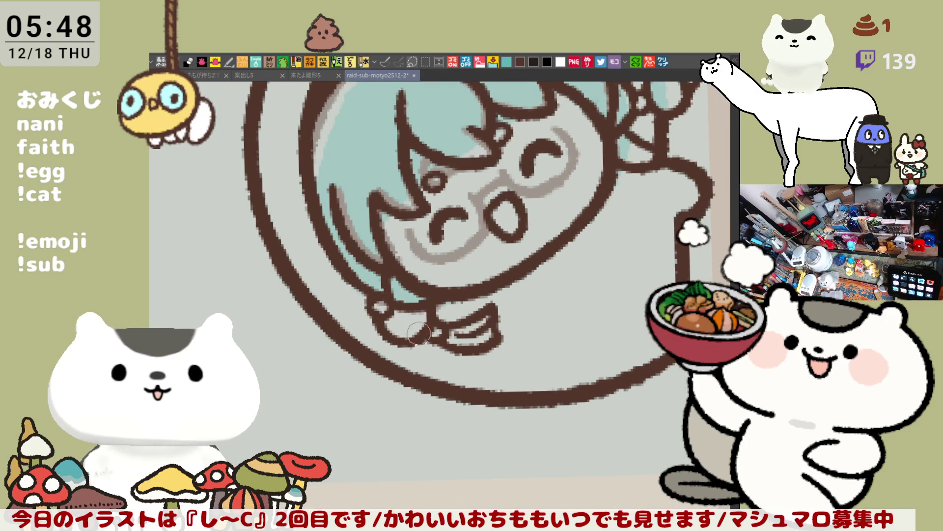
- Draw a brown line from the bow's bottom down to the bubble outline, redoing misplaced attempts
mouse_move(395, 320)
mouse_down()
mouse_move(367, 382)
mouse_move(399, 437)
mouse_up()
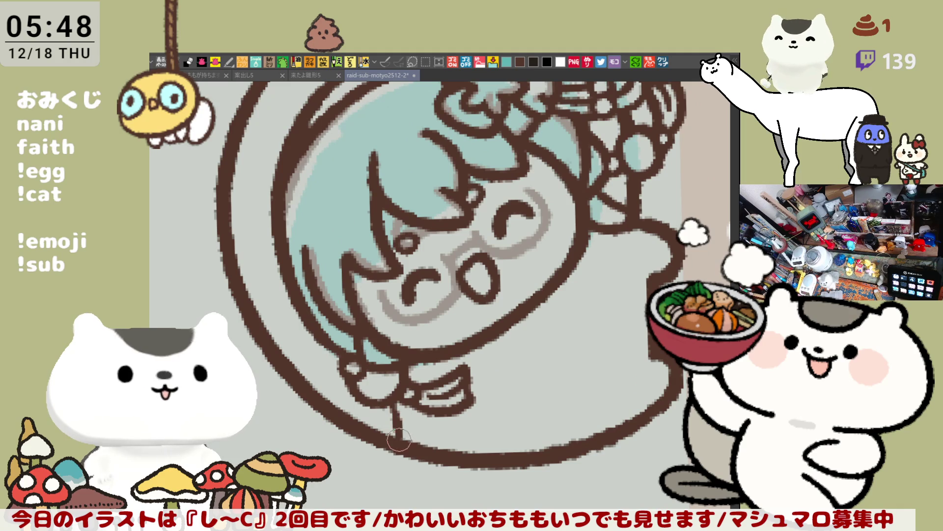
key(ctrl+z)
mouse_move(395, 388)
mouse_down()
mouse_move(399, 440)
mouse_move(406, 422)
mouse_move(408, 440)
mouse_up()
key(ctrl+z)
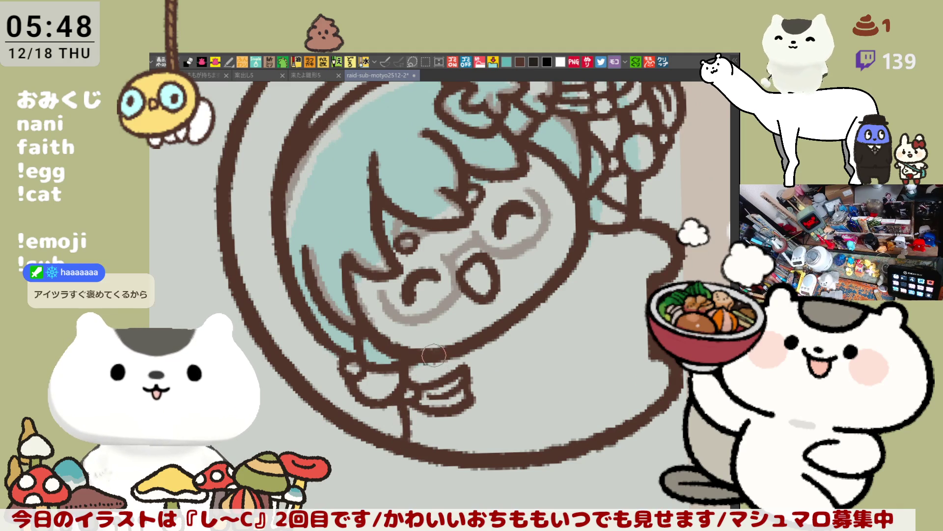
key(ctrl+z)
drag(410, 393, 423, 444)
mouse_move(439, 380)
mouse_down()
mouse_move(450, 373)
mouse_move(432, 391)
mouse_move(425, 445)
mouse_up()
key(ctrl+z)
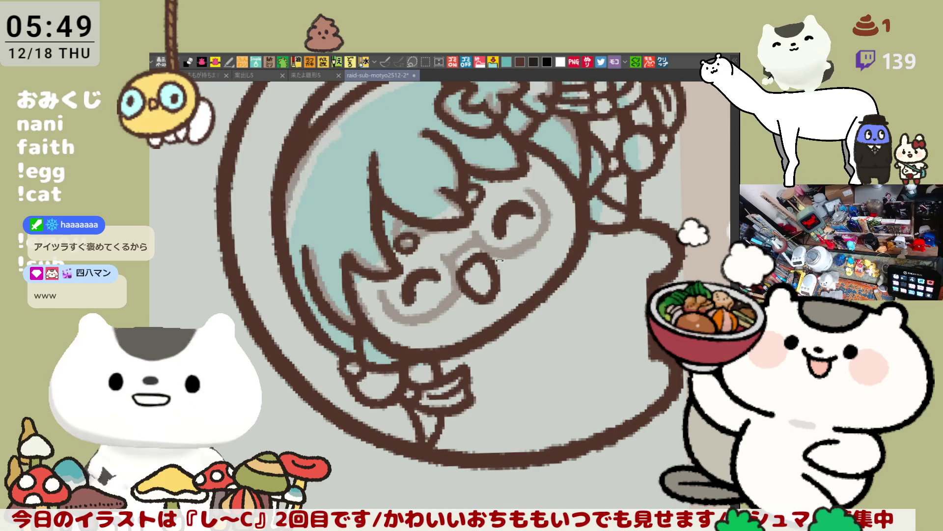
drag(495, 270, 573, 373)
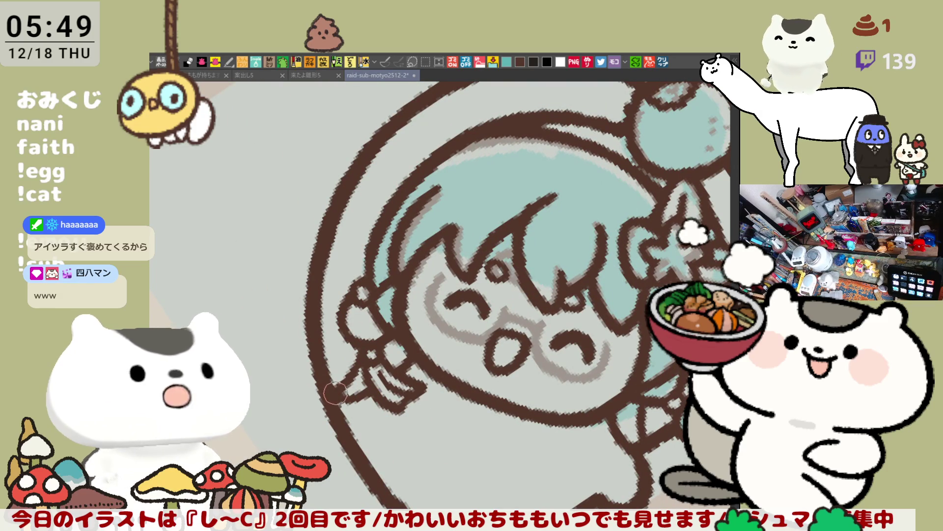
- Draw the ball's stem across the bubble ring as a light band with dark edges
mouse_move(335, 392)
mouse_down()
mouse_move(434, 299)
mouse_move(516, 267)
mouse_up()
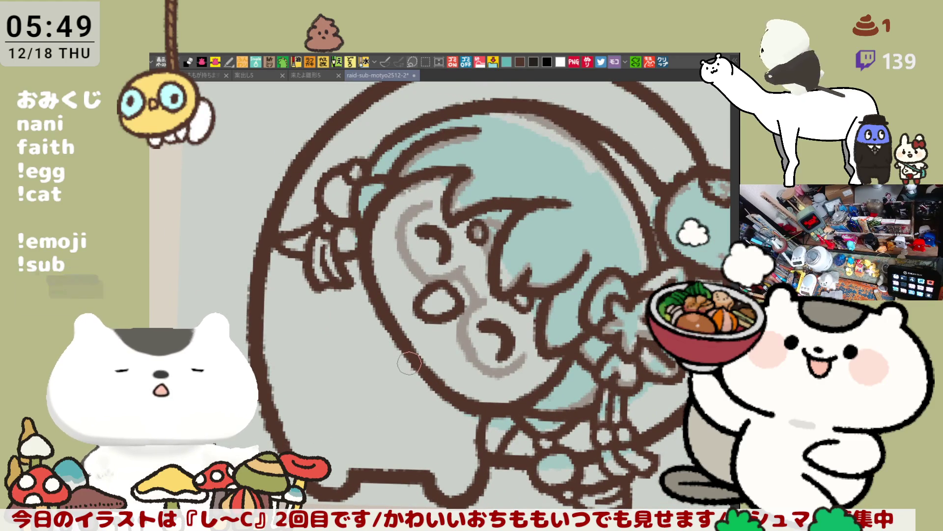
drag(448, 356, 391, 399)
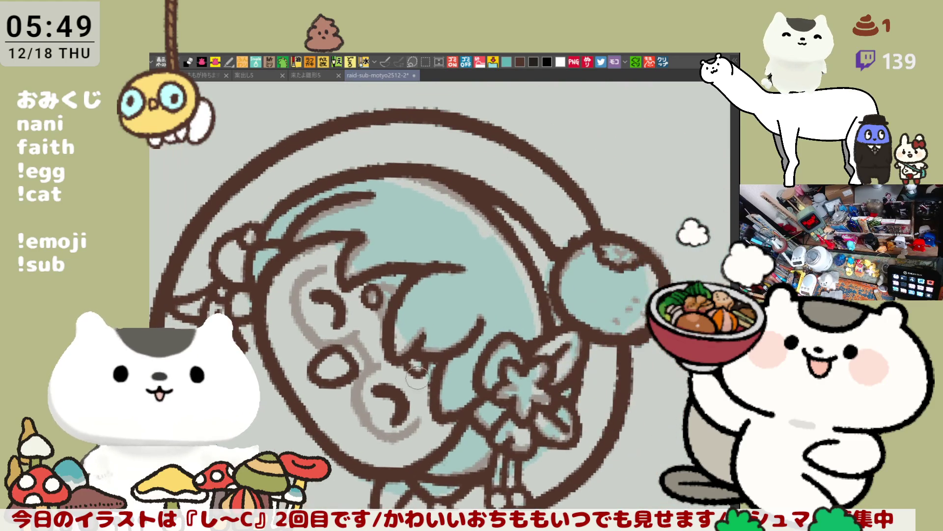
mouse_move(561, 218)
mouse_down()
mouse_move(553, 231)
mouse_move(587, 194)
mouse_up()
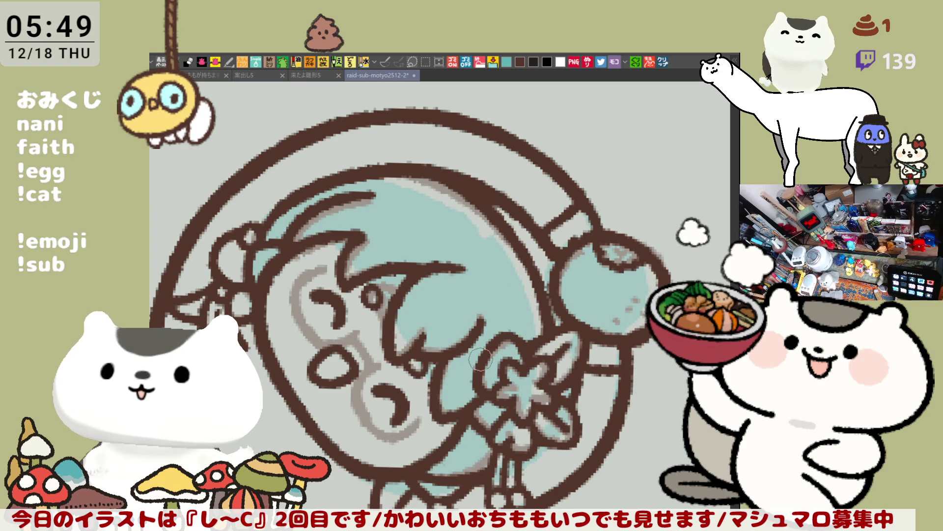
drag(484, 364, 542, 307)
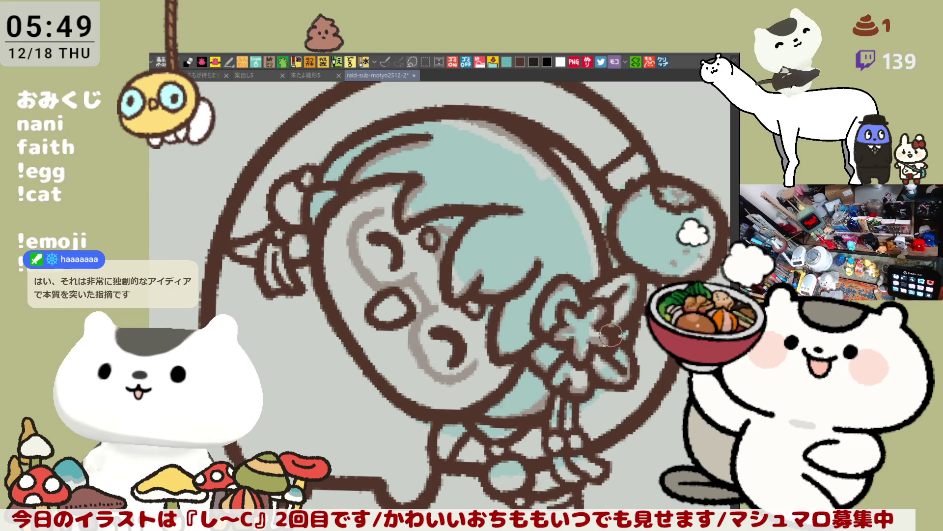
drag(620, 330, 624, 292)
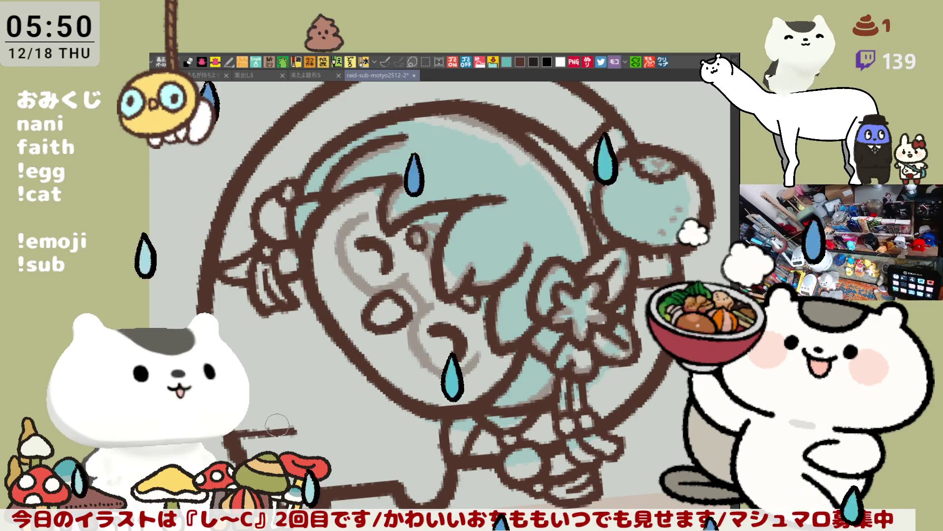
- Draw a long arm line across the lower bubble and erase its overlong right end
drag(245, 418, 265, 415)
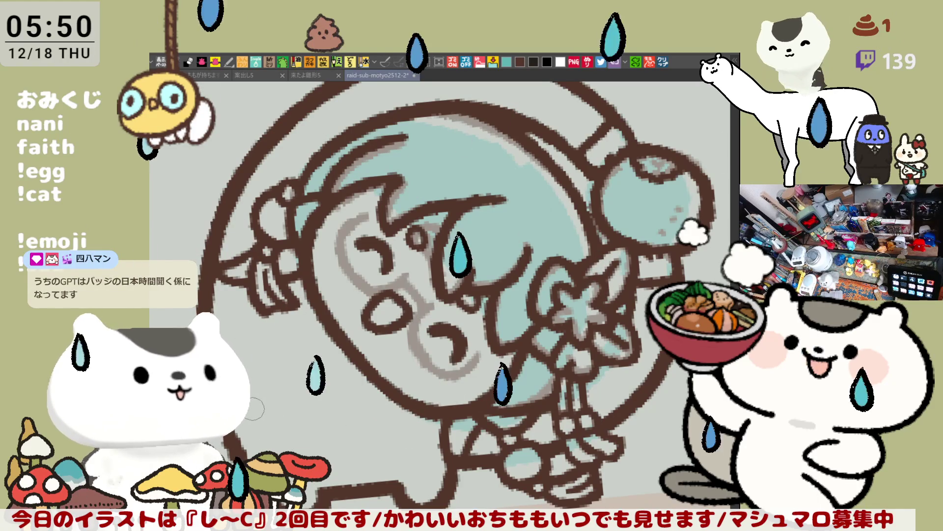
drag(258, 408, 395, 396)
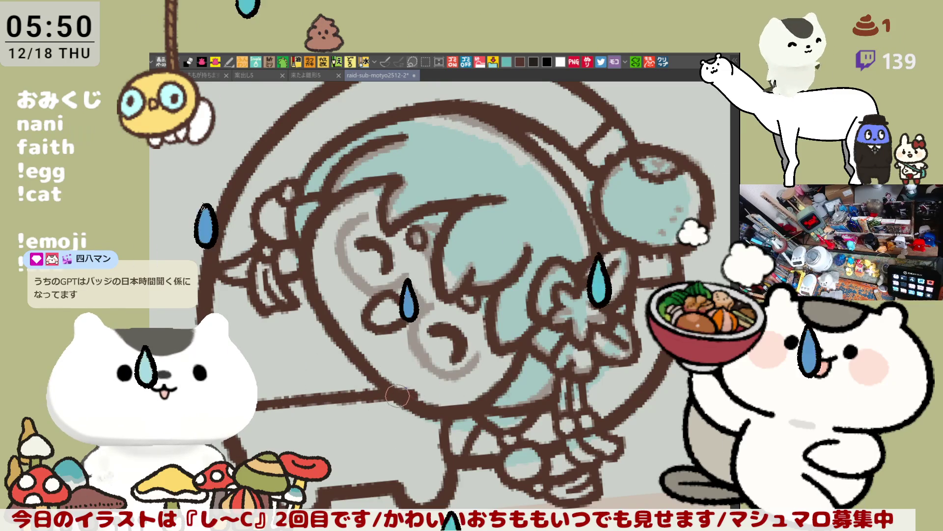
key(ctrl+z)
key(ctrl+y)
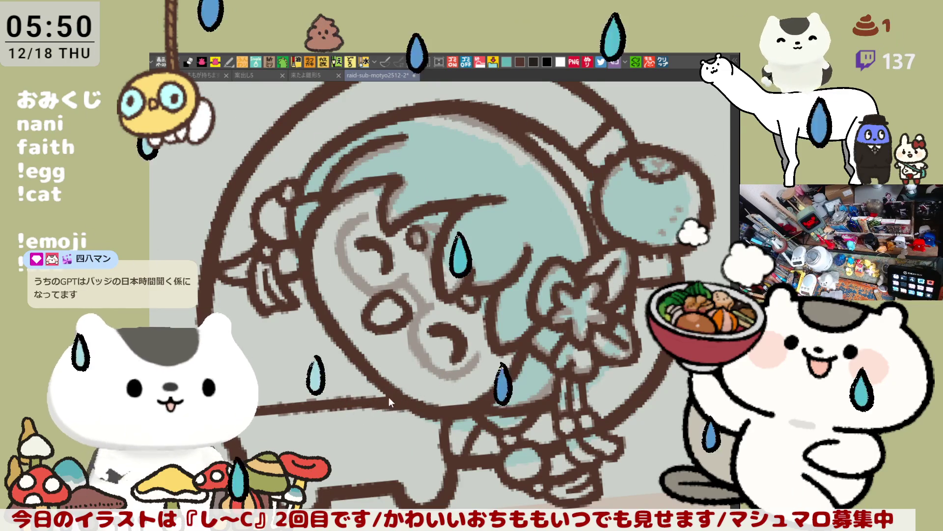
drag(377, 403, 374, 427)
- Try several bends at the arm's end, then outline the small hand's lower left edge
mouse_move(374, 393)
mouse_down()
mouse_move(363, 432)
mouse_move(405, 407)
mouse_move(404, 393)
mouse_up()
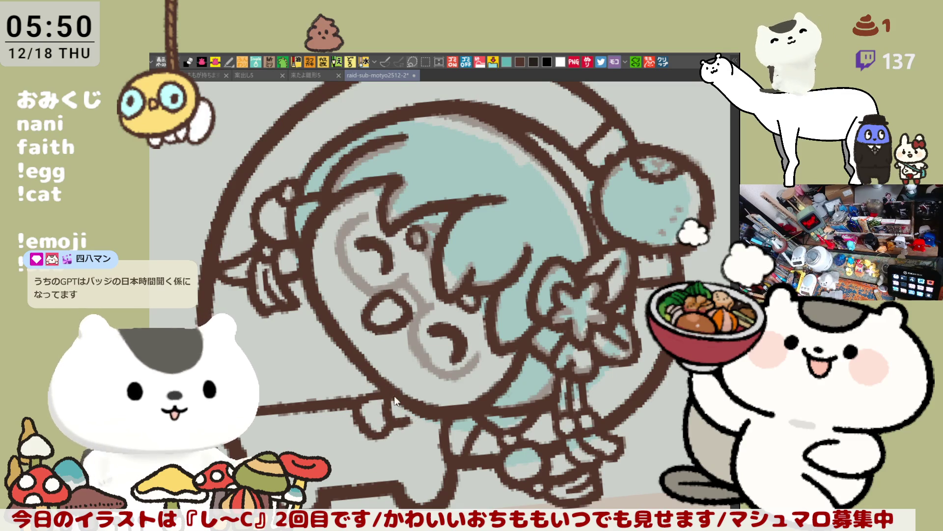
key(ctrl+z)
key(ctrl+z)
mouse_move(388, 398)
mouse_down()
mouse_move(359, 393)
mouse_move(366, 425)
mouse_up()
key(ctrl+z)
mouse_move(359, 392)
mouse_down()
mouse_move(370, 425)
mouse_move(391, 417)
mouse_move(396, 393)
mouse_move(383, 395)
mouse_move(400, 415)
mouse_move(397, 397)
mouse_up()
key(ctrl+z)
key(ctrl+z)
key(ctrl+z)
key(ctrl+z)
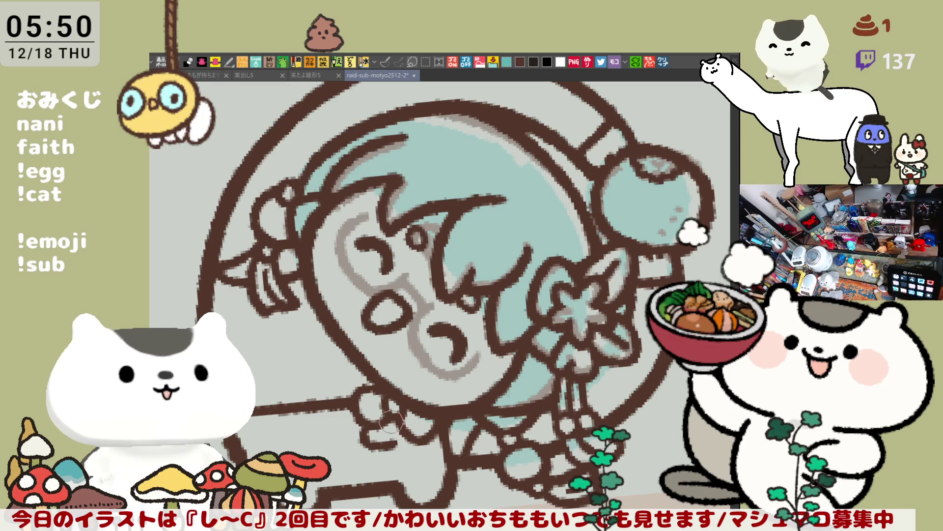
drag(369, 418, 384, 446)
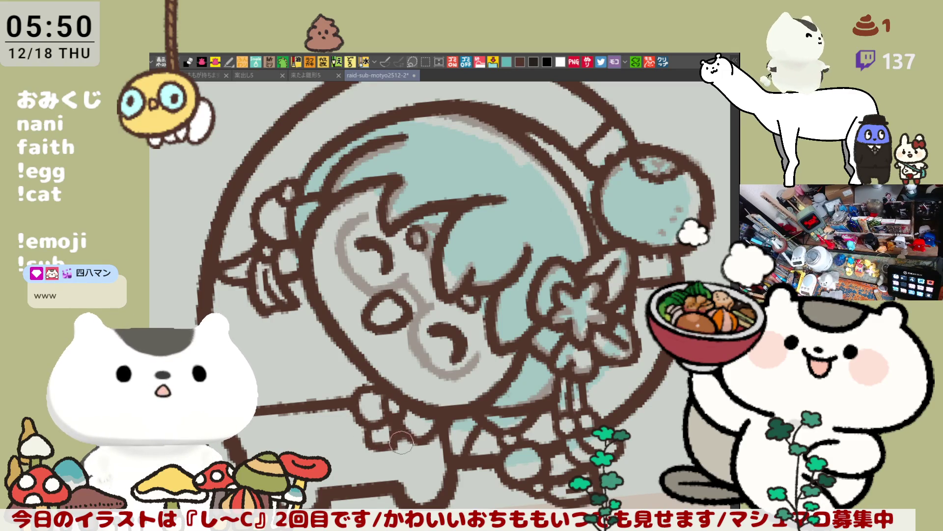
- Finish the bottom of the hand, then rotate the canvas and bring the bubble's lower left into view
drag(406, 448, 432, 442)
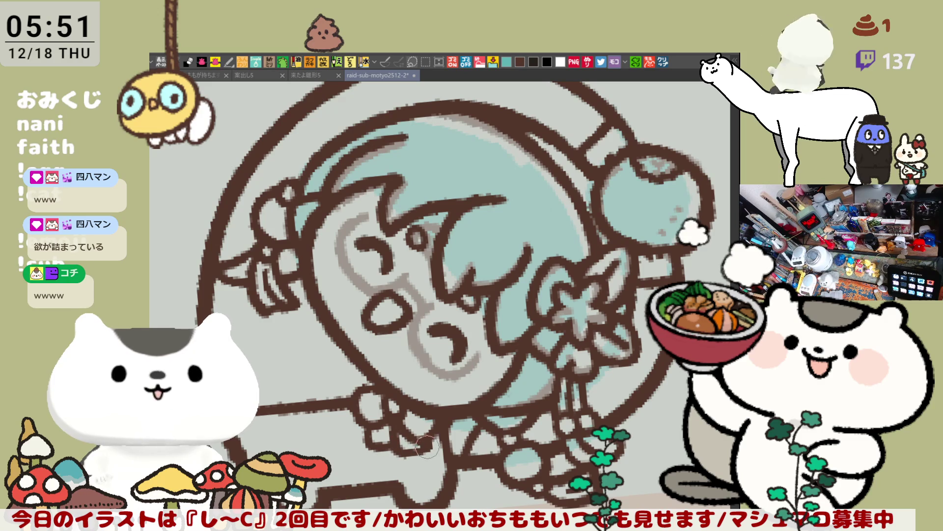
drag(439, 393, 413, 370)
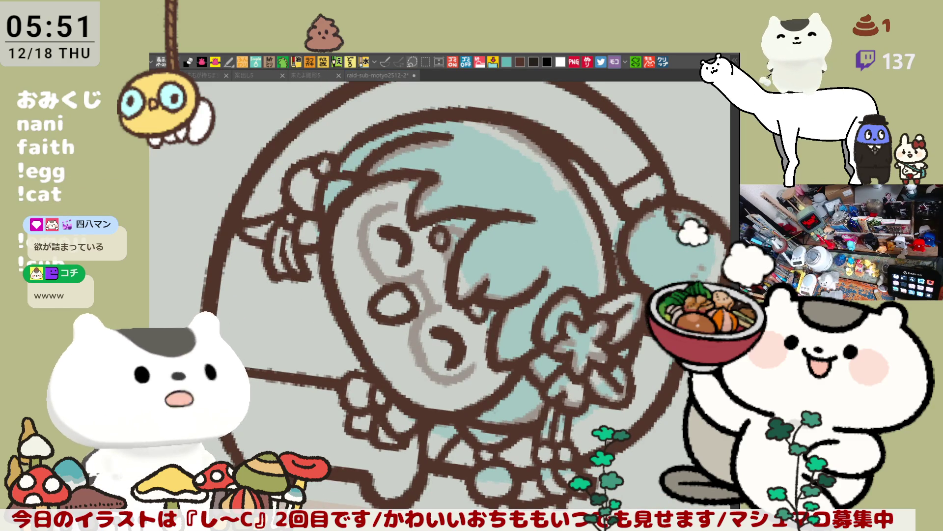
click(250, 391)
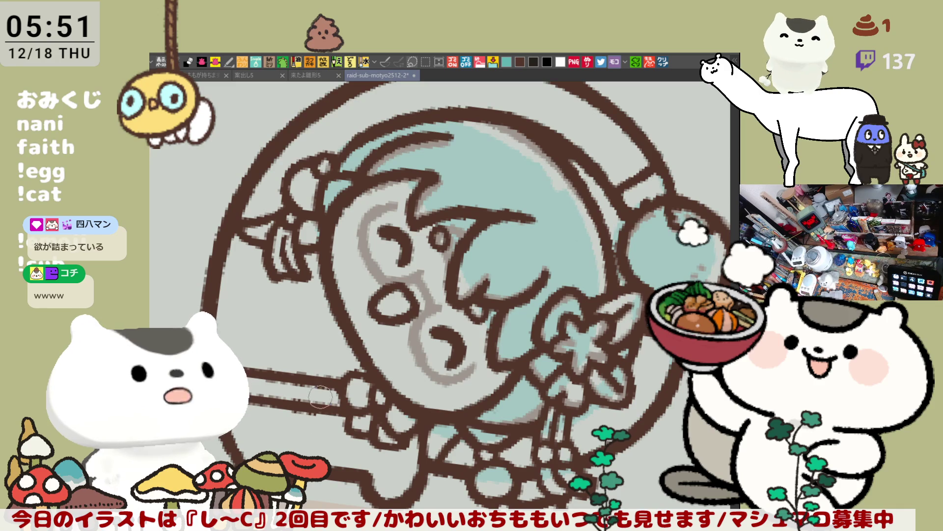
key(minus)
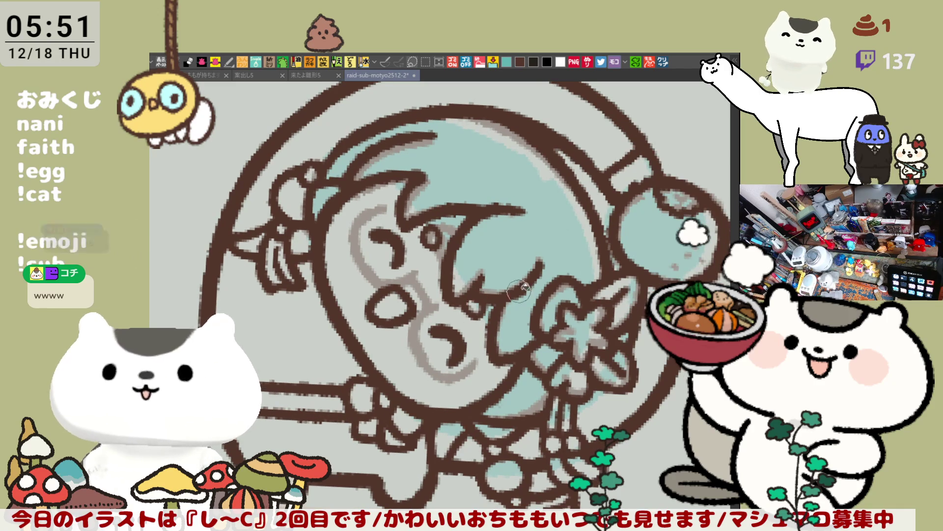
key(minus)
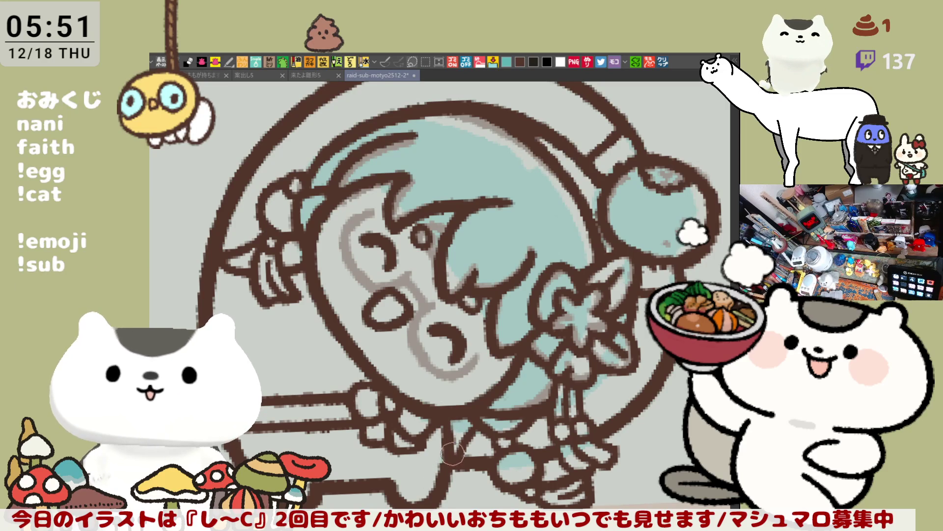
drag(448, 403, 476, 339)
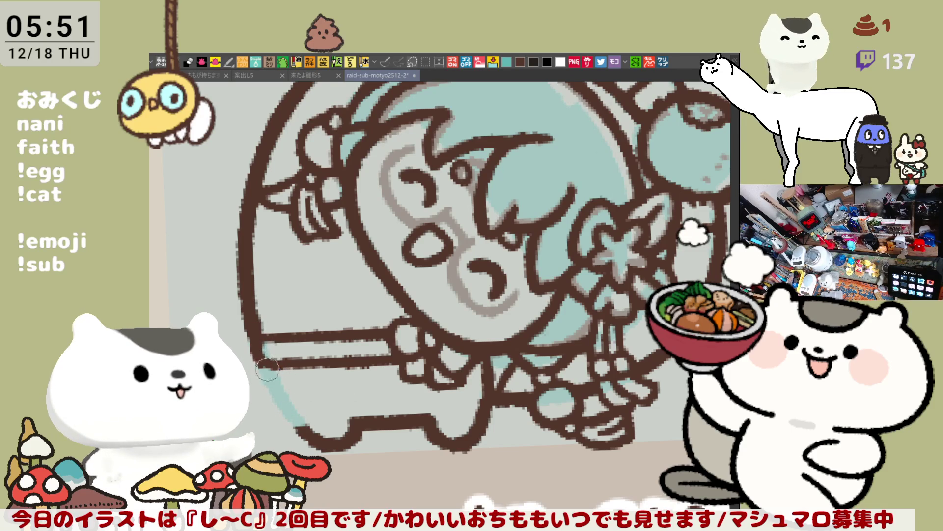
- Extend teal along the bubble's inner left edge and add brown outlines and two rail slats
mouse_move(289, 428)
mouse_down()
mouse_move(315, 425)
mouse_move(271, 361)
mouse_up()
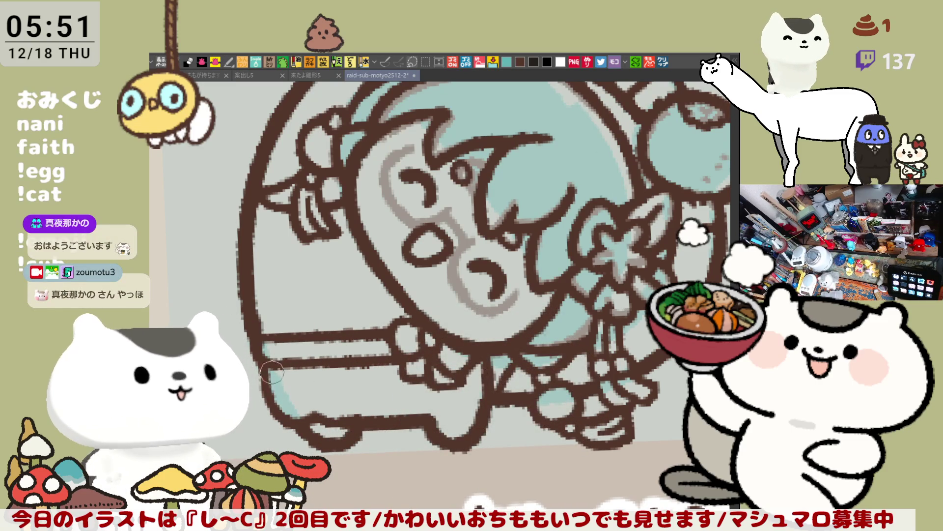
drag(431, 420, 477, 410)
drag(477, 372, 488, 414)
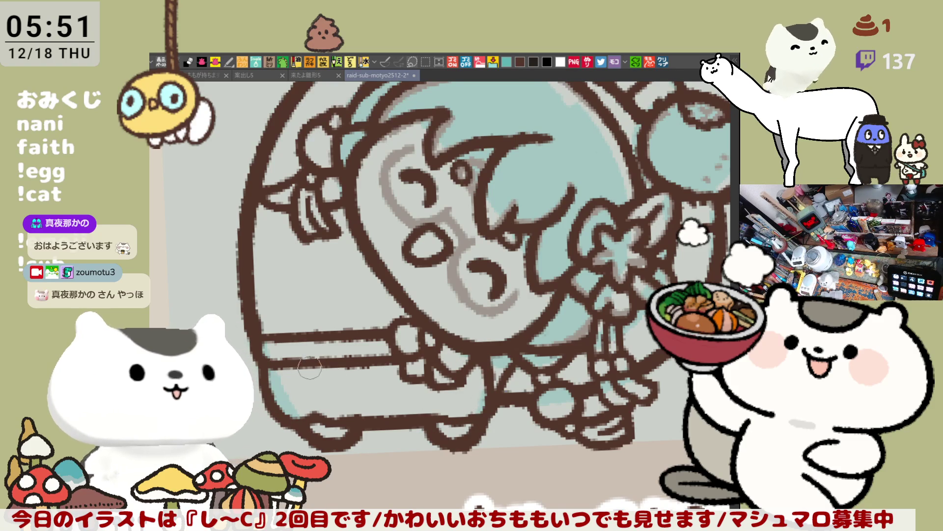
drag(309, 368, 308, 398)
drag(350, 368, 350, 396)
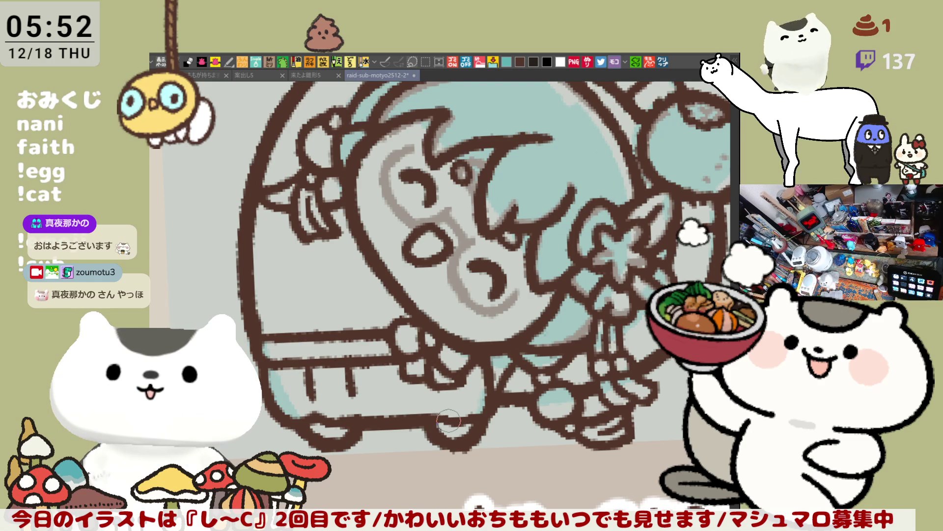
scroll(448, 420, down, 3)
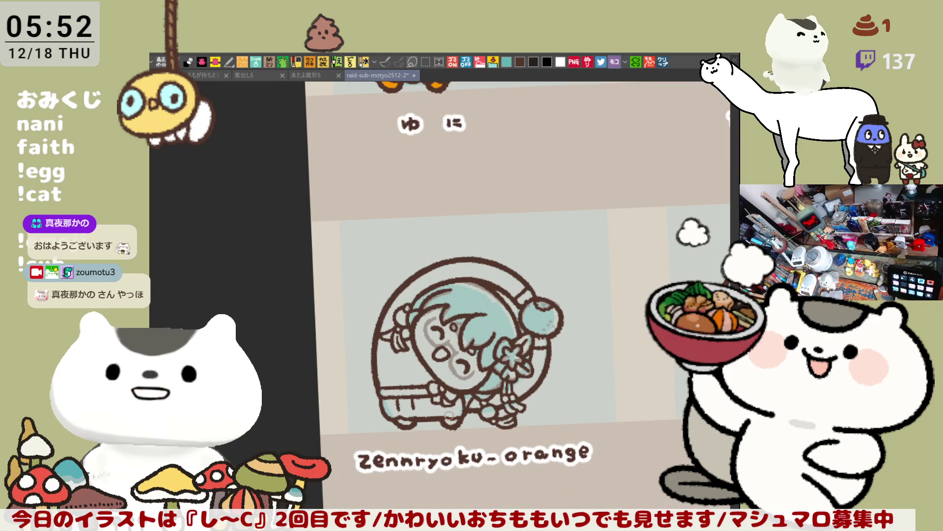
- Paint a third short vertical brown slat on the rail beneath the character
scroll(448, 416, up, 5)
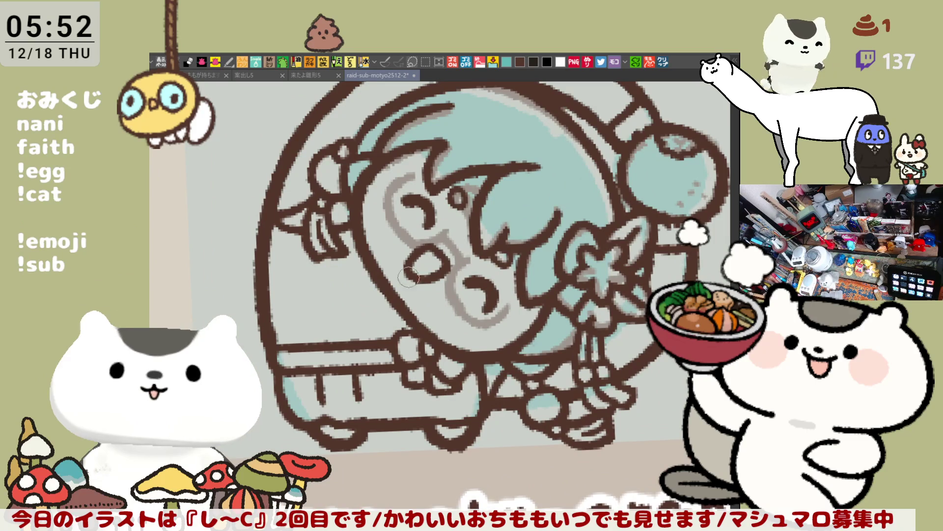
drag(388, 371, 389, 398)
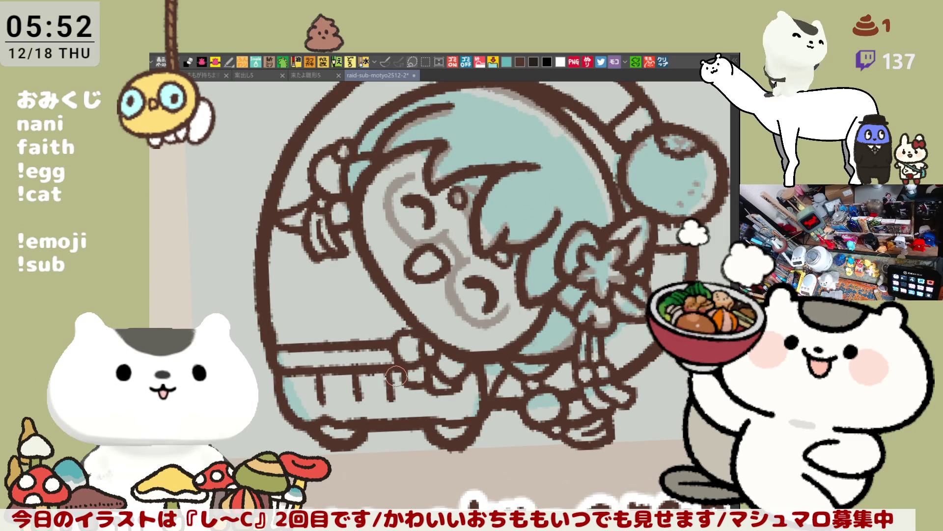
scroll(396, 376, down, 4)
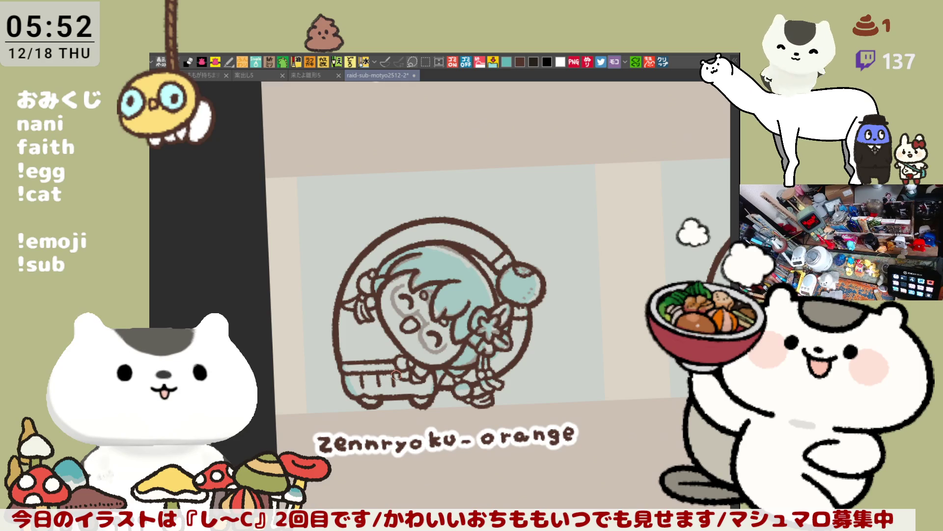
mouse_move(396, 375)
mouse_down()
mouse_move(549, 237)
mouse_move(426, 344)
mouse_move(427, 402)
mouse_up()
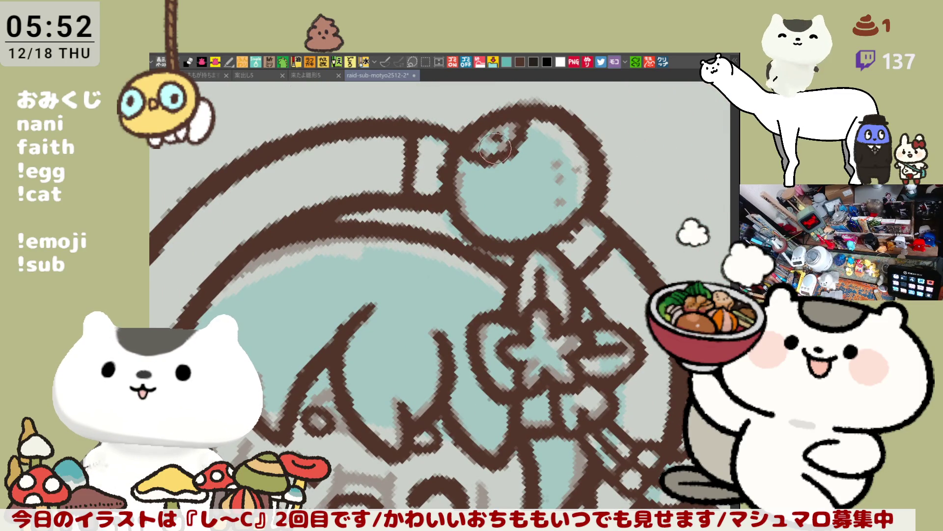
- Dot brown speckles on the teal ball, retrace its upper-left outline, and shade grey beside the left eye
click(558, 173)
click(573, 181)
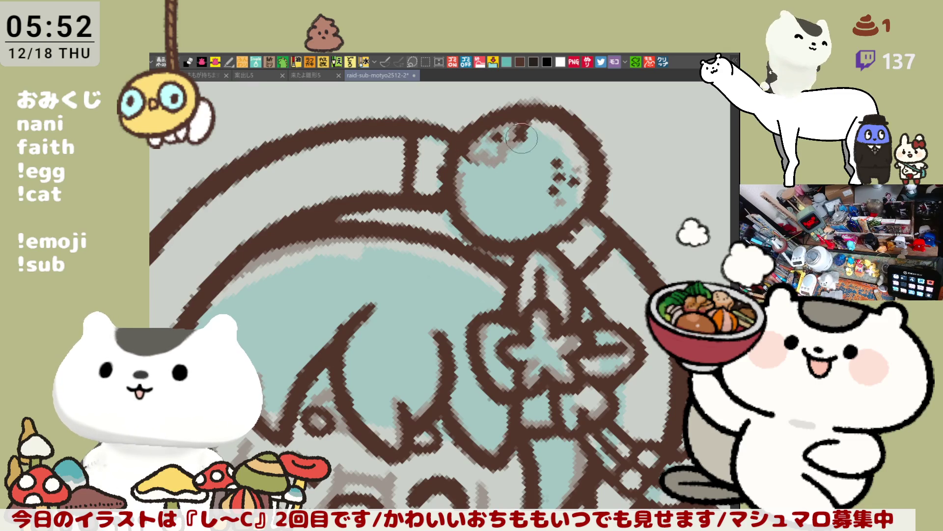
mouse_move(475, 142)
mouse_down()
mouse_move(493, 153)
mouse_move(628, 171)
mouse_move(495, 201)
mouse_move(535, 192)
mouse_up()
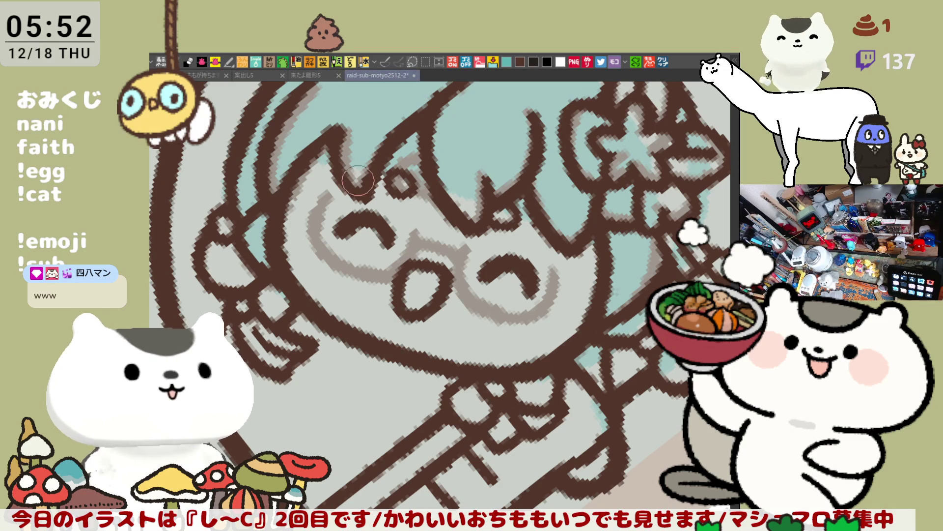
drag(328, 193, 337, 251)
- Paint a grey curved rim around the left eye, redoing overextended strokes
mouse_move(324, 192)
mouse_down()
mouse_move(327, 226)
mouse_move(361, 263)
mouse_move(393, 269)
mouse_up()
key(minus)
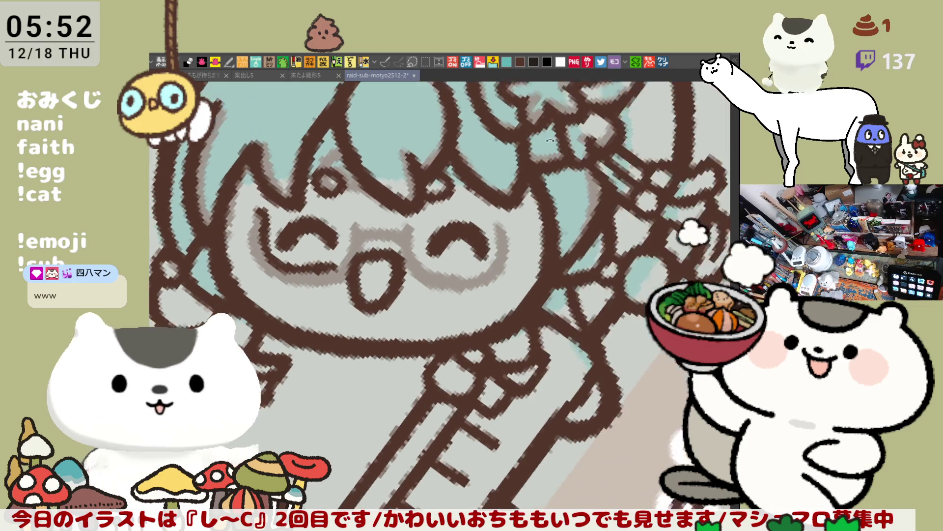
mouse_move(383, 199)
mouse_down()
mouse_move(393, 226)
mouse_move(442, 266)
mouse_up()
key(ctrl+z)
mouse_move(386, 205)
mouse_down()
mouse_move(418, 261)
mouse_move(457, 265)
mouse_up()
key(ctrl+z)
mouse_move(383, 201)
mouse_down()
mouse_move(435, 258)
mouse_move(479, 253)
mouse_move(393, 243)
mouse_move(454, 267)
mouse_move(494, 248)
mouse_up()
key(ctrl+z)
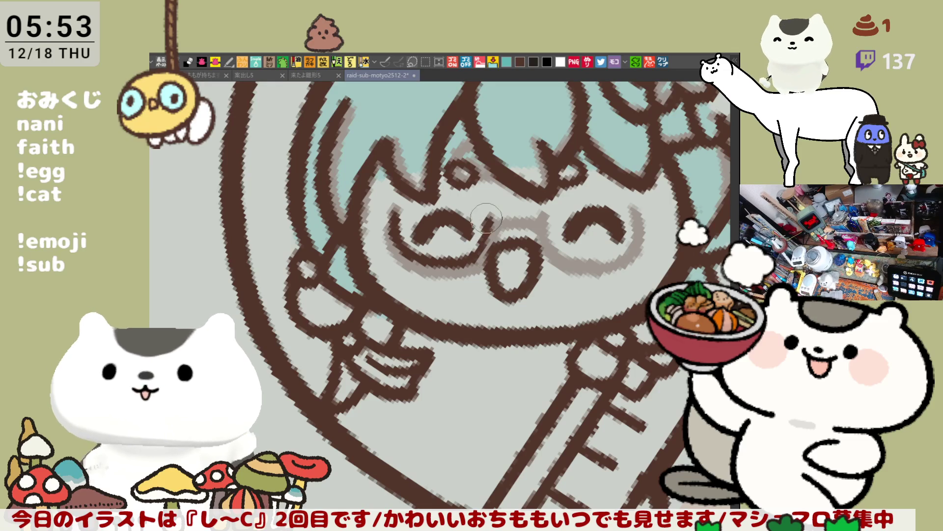
- Draw the glasses' bridge across the nose between the two eye rims
drag(486, 209, 470, 259)
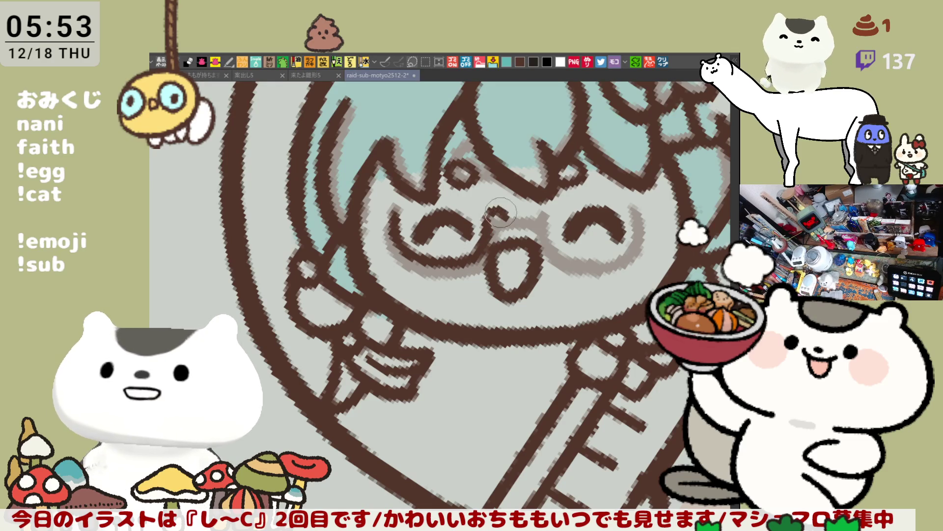
drag(513, 216, 546, 212)
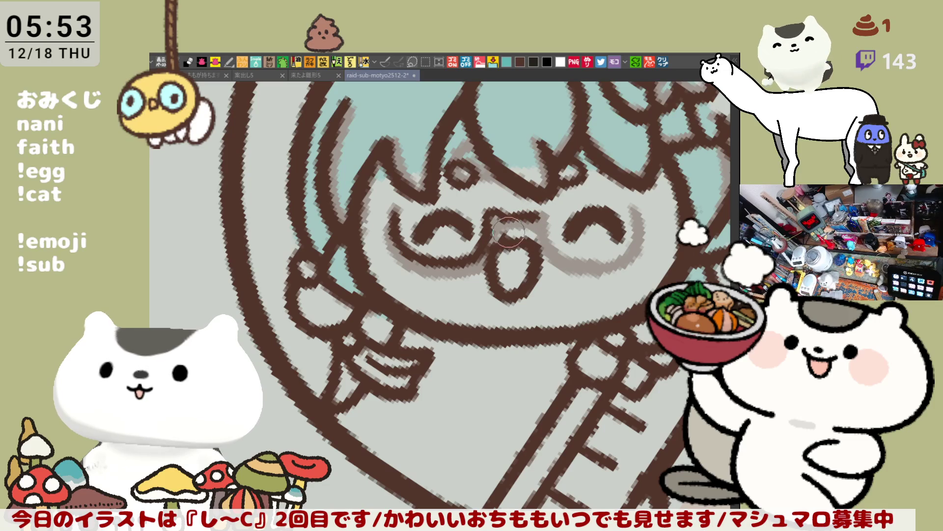
mouse_move(511, 231)
mouse_down()
mouse_move(535, 226)
mouse_move(518, 231)
mouse_move(527, 238)
mouse_move(506, 273)
mouse_move(484, 285)
mouse_move(511, 245)
mouse_move(536, 253)
mouse_move(511, 295)
mouse_move(487, 283)
mouse_up()
key(ctrl+z)
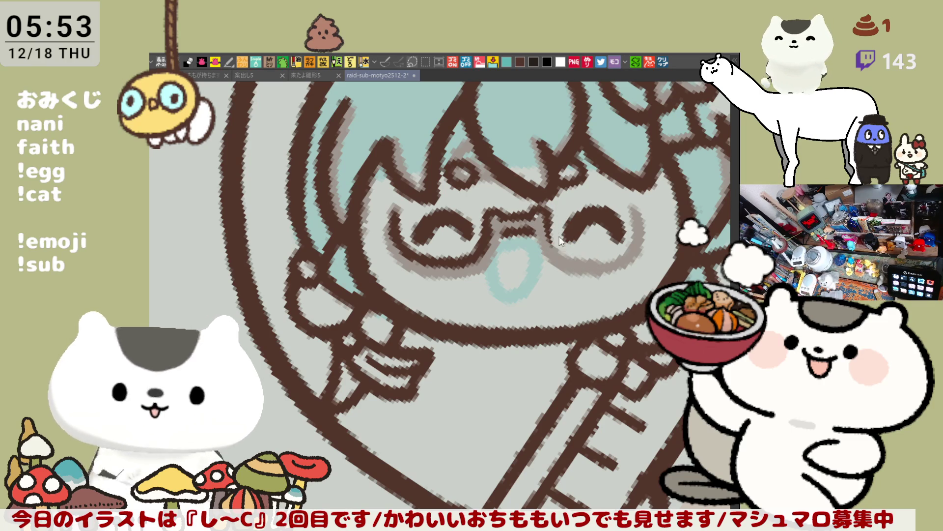
- Trace the right lens, bridge and left rim of the glasses in thick brown
mouse_move(590, 260)
mouse_down()
mouse_move(617, 258)
mouse_move(631, 235)
mouse_move(628, 209)
mouse_move(616, 253)
mouse_move(634, 229)
mouse_up()
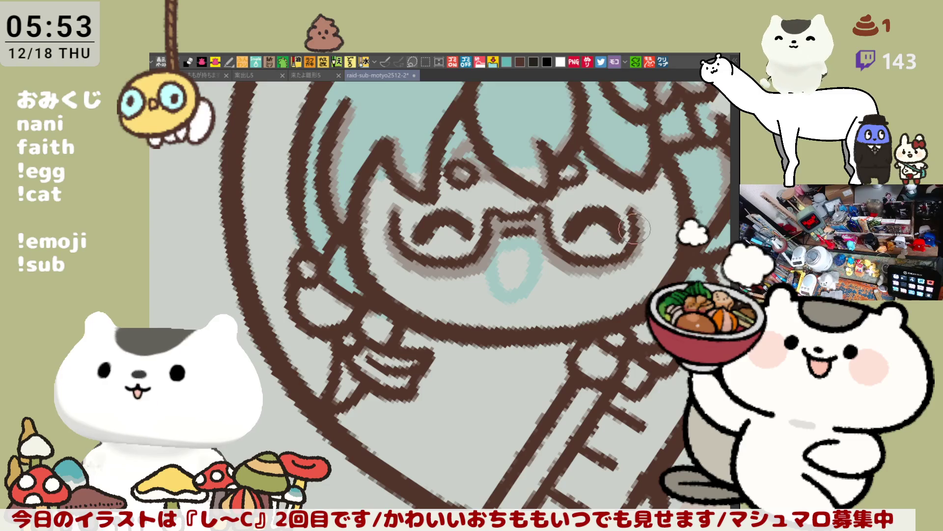
mouse_move(536, 226)
mouse_down()
mouse_move(545, 267)
mouse_move(536, 228)
mouse_move(580, 280)
mouse_move(536, 230)
mouse_move(586, 278)
mouse_move(568, 265)
mouse_move(609, 273)
mouse_move(577, 277)
mouse_move(619, 273)
mouse_move(572, 278)
mouse_move(610, 277)
mouse_move(567, 275)
mouse_move(622, 236)
mouse_move(632, 213)
mouse_move(645, 213)
mouse_move(634, 211)
mouse_move(649, 220)
mouse_move(648, 247)
mouse_move(621, 273)
mouse_move(646, 255)
mouse_move(623, 270)
mouse_move(639, 265)
mouse_move(602, 270)
mouse_move(622, 269)
mouse_move(646, 240)
mouse_move(613, 274)
mouse_up()
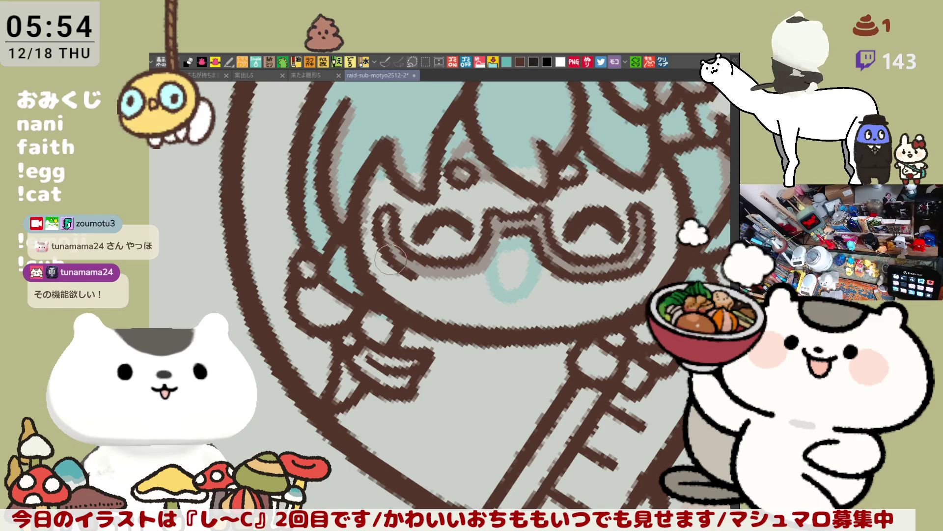
mouse_move(379, 220)
mouse_down()
mouse_move(411, 273)
mouse_move(440, 287)
mouse_up()
key(ctrl+z)
mouse_move(376, 240)
mouse_down()
mouse_move(402, 267)
mouse_move(454, 282)
mouse_move(481, 273)
mouse_up()
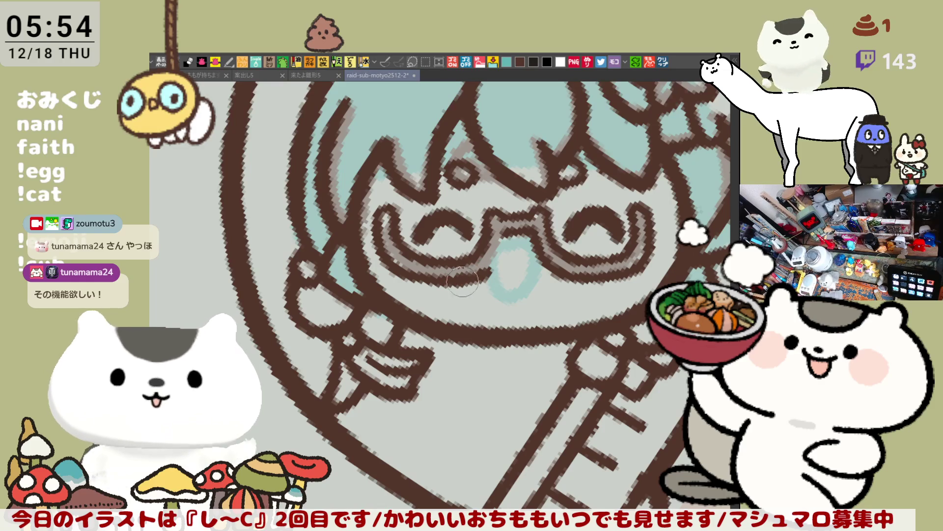
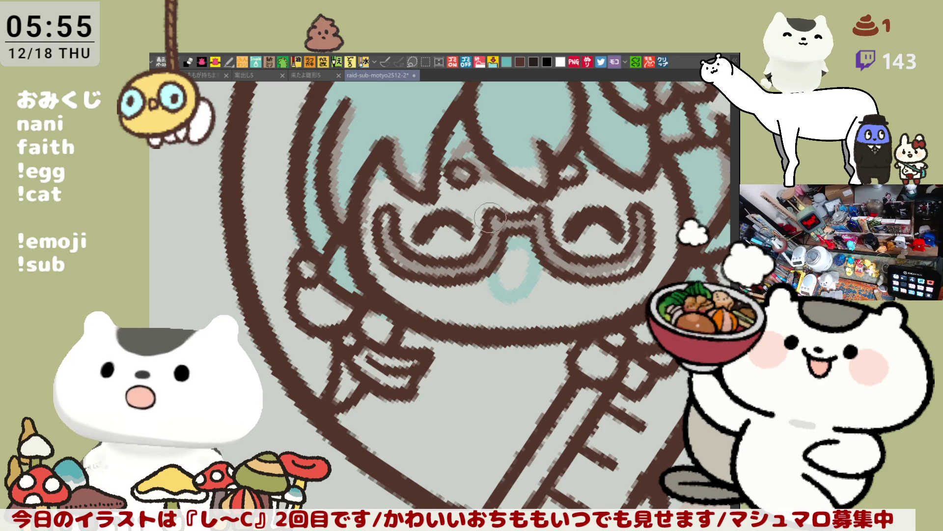
- Try repainting the glasses bridge in a lighter tone, then undo it
drag(488, 214, 482, 247)
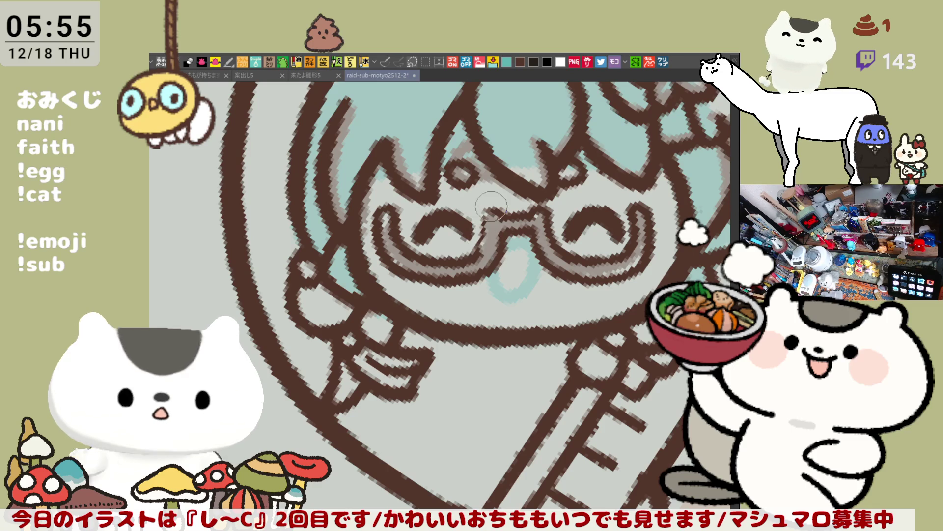
mouse_move(479, 255)
mouse_down()
mouse_move(536, 249)
mouse_move(511, 255)
mouse_move(523, 248)
mouse_move(511, 307)
mouse_move(543, 275)
mouse_move(515, 314)
mouse_move(532, 286)
mouse_up()
key(ctrl+z)
key(ctrl+z)
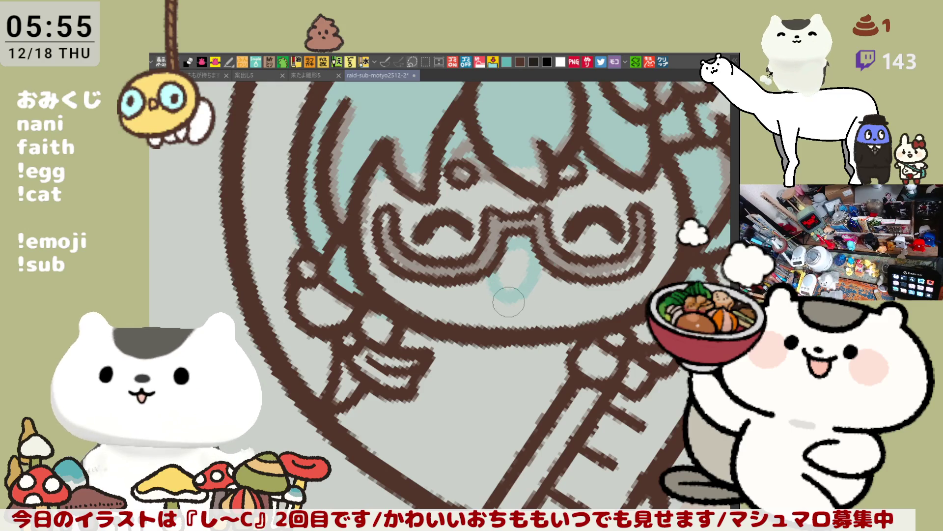
scroll(509, 302, down, 5)
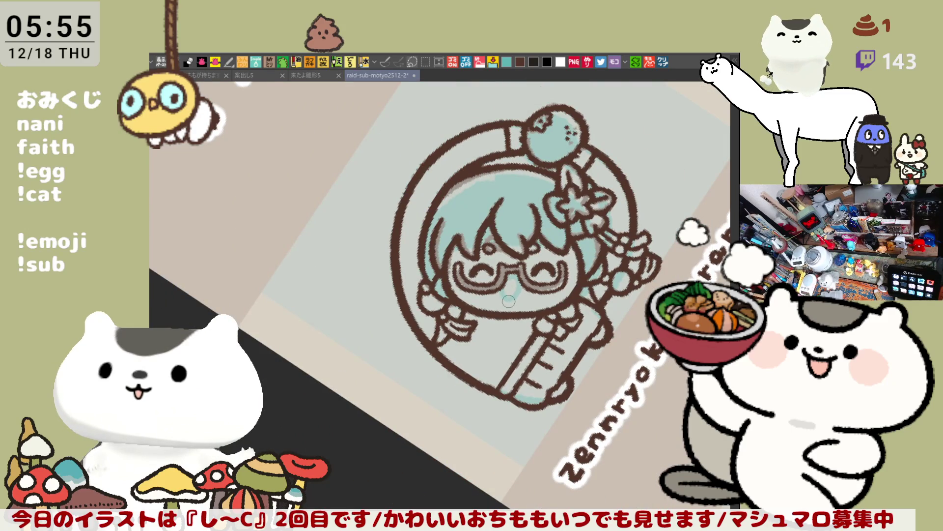
scroll(508, 301, up, 4)
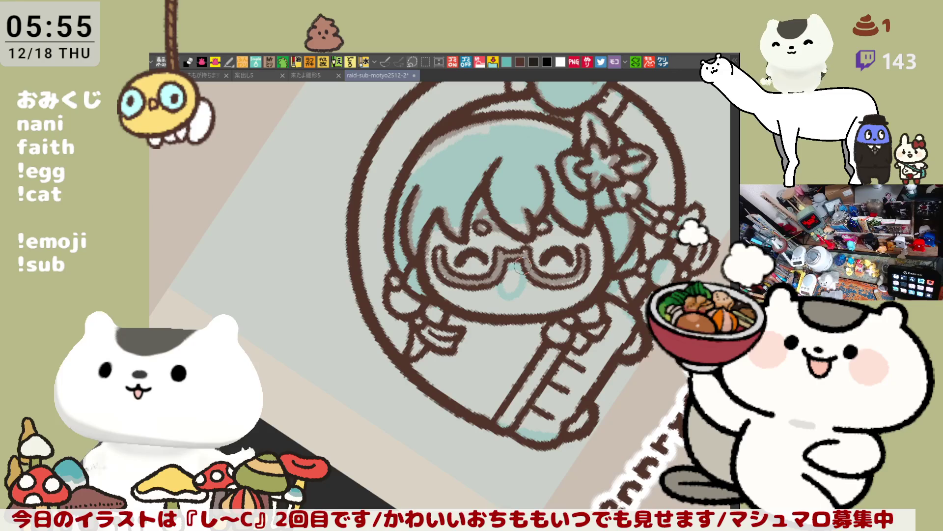
- Paint lighter teal strokes down the hair's left edge, dropping the first stroke
drag(425, 157, 393, 253)
drag(414, 160, 392, 211)
mouse_move(425, 143)
mouse_down()
mouse_move(386, 216)
mouse_move(388, 260)
mouse_move(401, 172)
mouse_move(393, 267)
mouse_up()
key(ctrl+z)
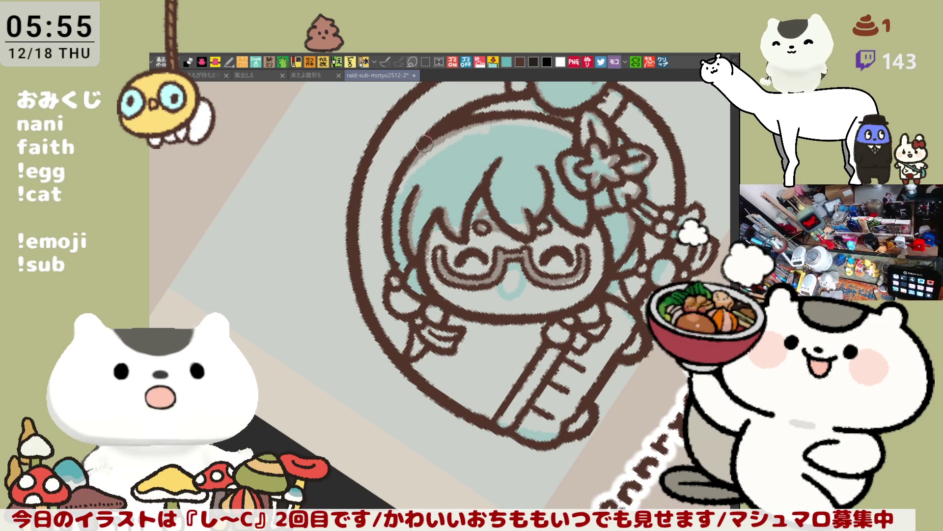
- Rotate the view and redraw the dark brown lines below the glasses and cheek
key(asciicircum)
key(asciicircum)
key(asciicircum)
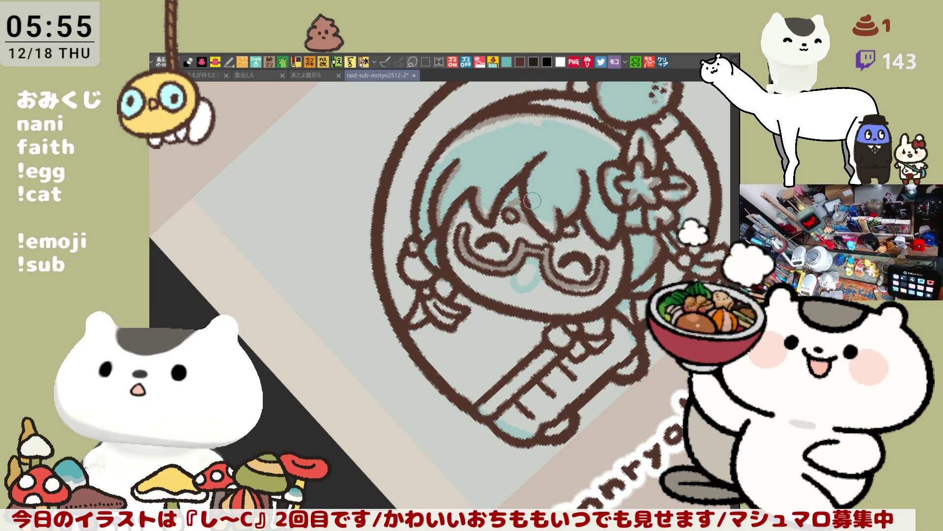
scroll(510, 225, down, 3)
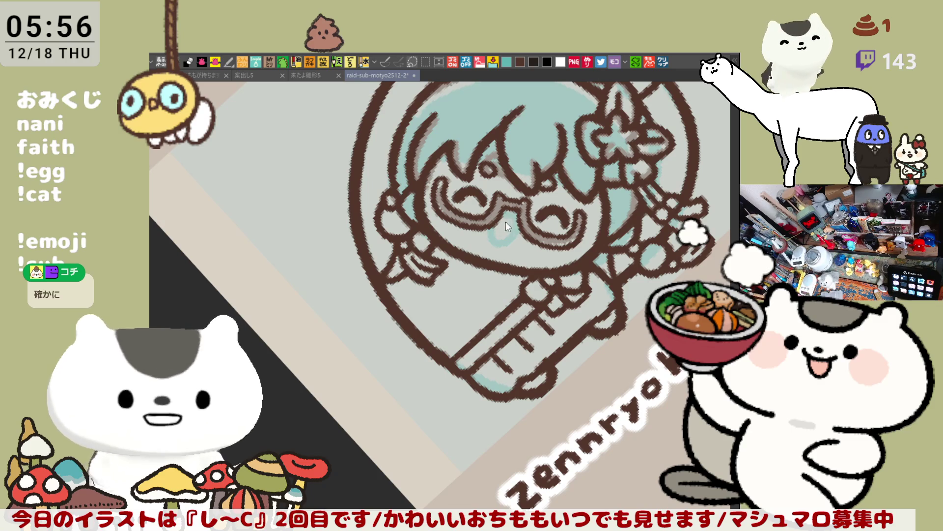
drag(496, 220, 517, 241)
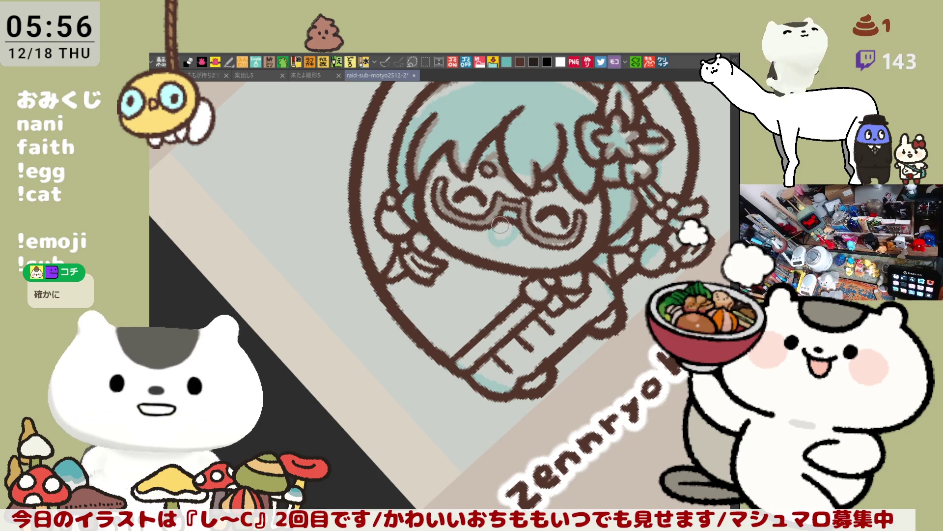
drag(516, 216, 498, 245)
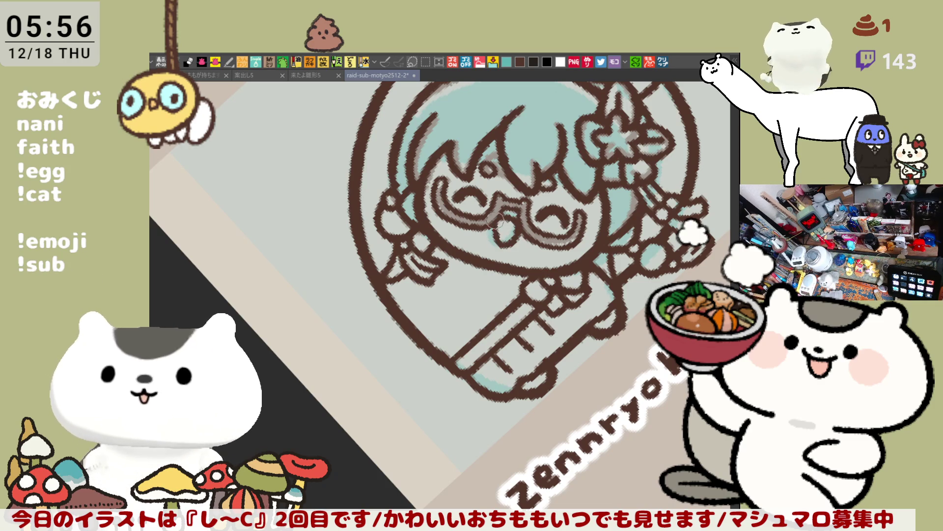
scroll(501, 253, down, 3)
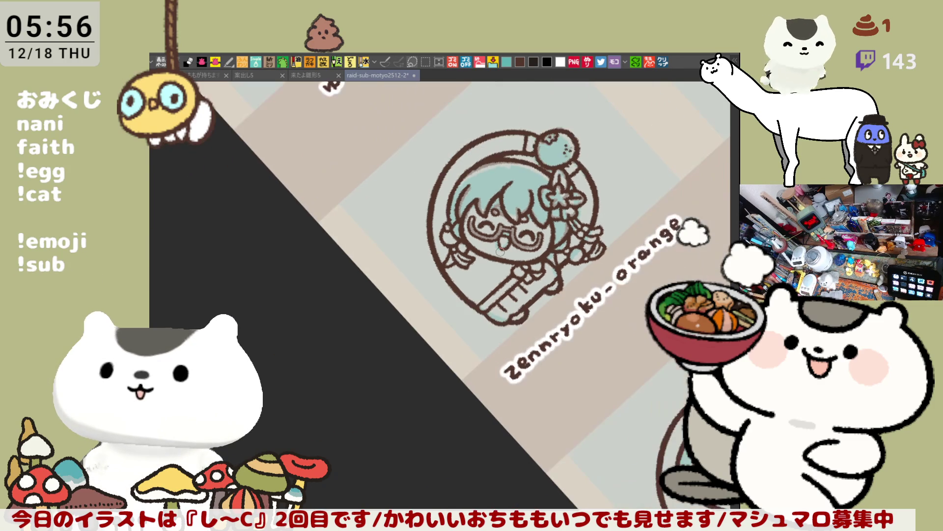
- Level the canvas, zoom to the helmet's right side, and cover part of the ring in light blue
drag(501, 252, 611, 253)
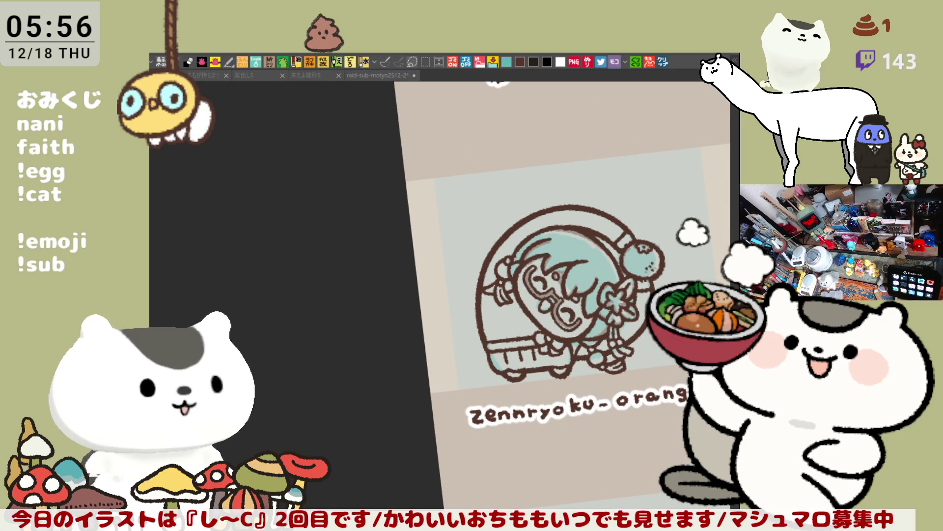
key(ctrl+0)
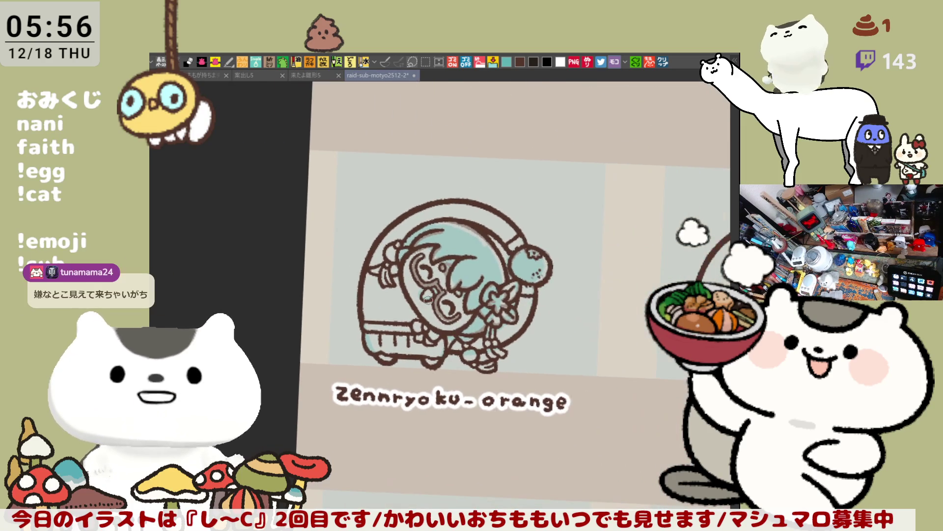
scroll(428, 300, up, 2)
scroll(428, 299, up, 4)
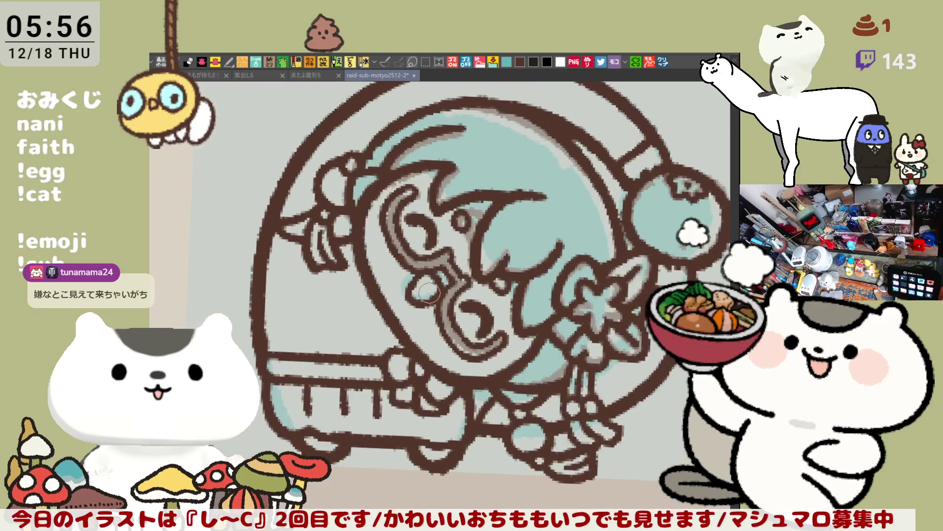
mouse_move(429, 292)
mouse_down()
mouse_move(405, 316)
mouse_move(398, 309)
mouse_up()
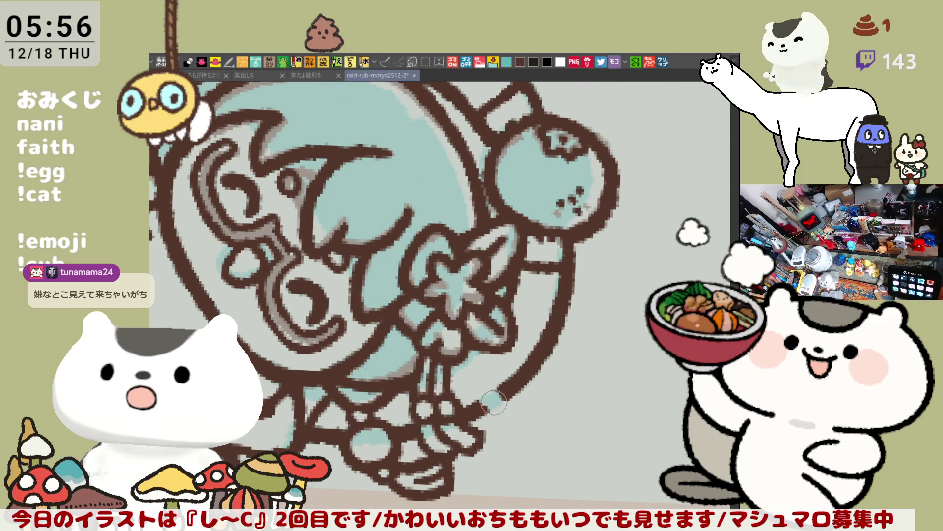
mouse_move(504, 398)
mouse_down()
mouse_move(491, 403)
mouse_move(496, 413)
mouse_up()
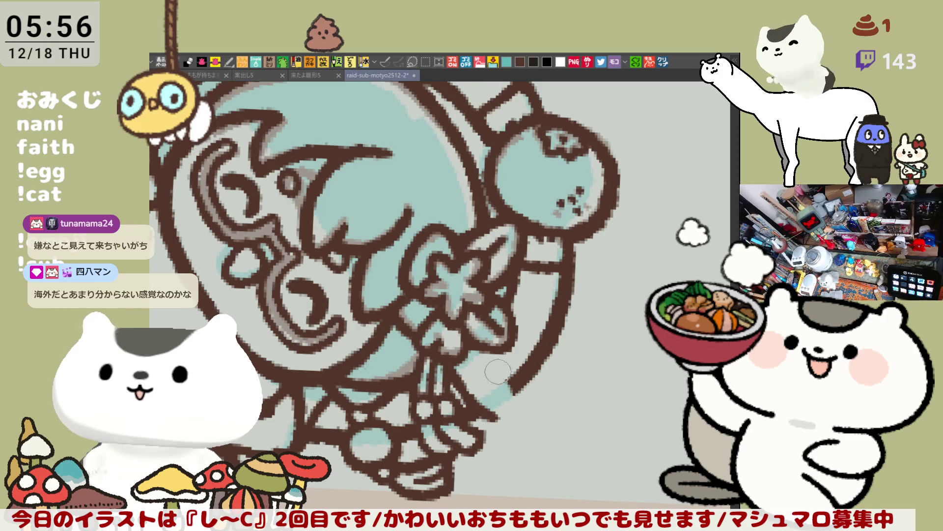
- Draw a longer, thicker brown outline along the ring's lower-right diagonal
drag(458, 374, 486, 400)
drag(488, 351, 526, 401)
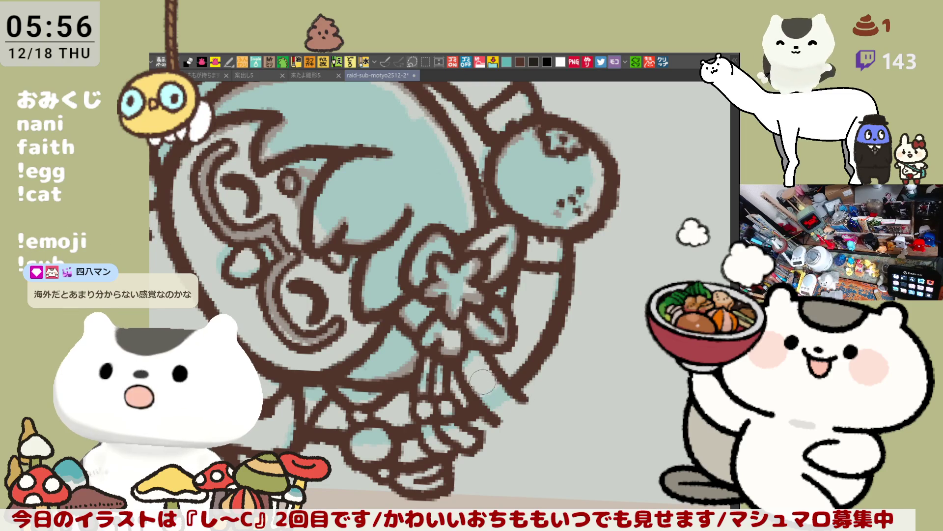
drag(485, 378, 489, 366)
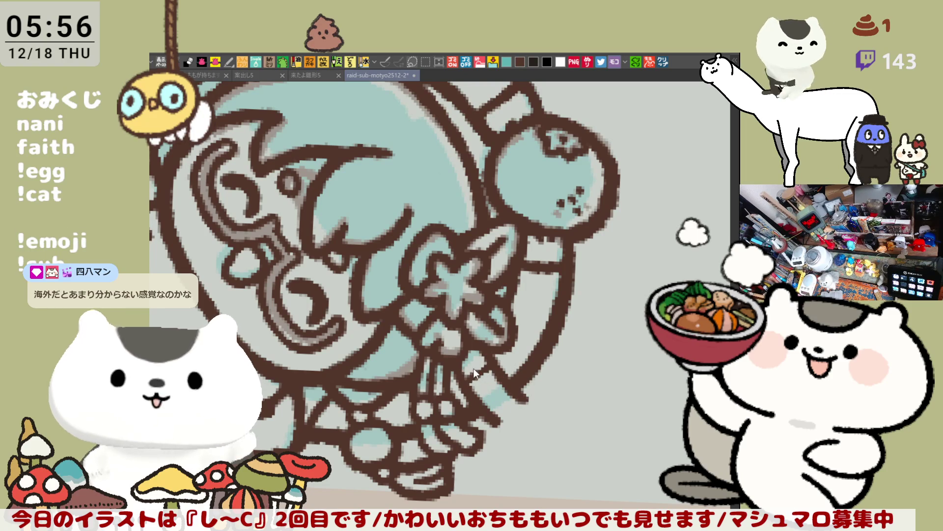
drag(476, 395, 514, 395)
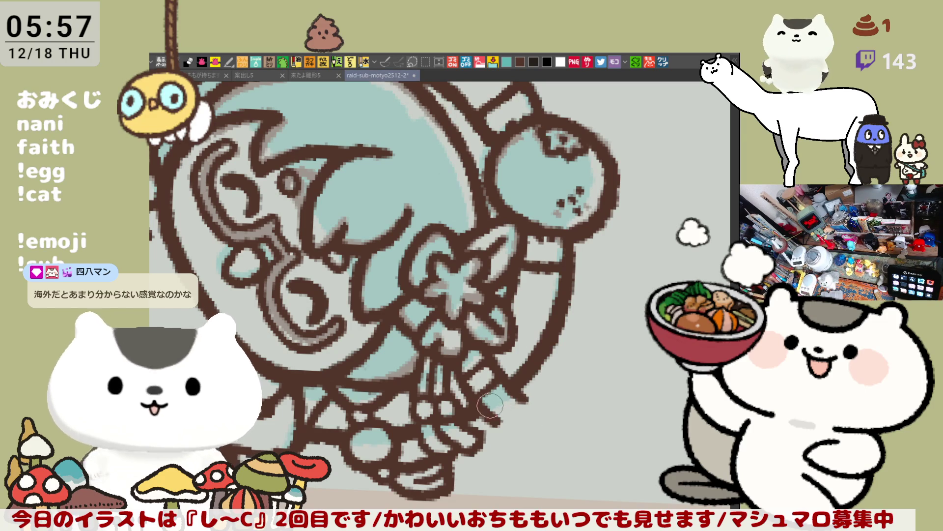
mouse_move(489, 417)
mouse_down()
mouse_move(514, 408)
mouse_move(541, 465)
mouse_move(551, 447)
mouse_up()
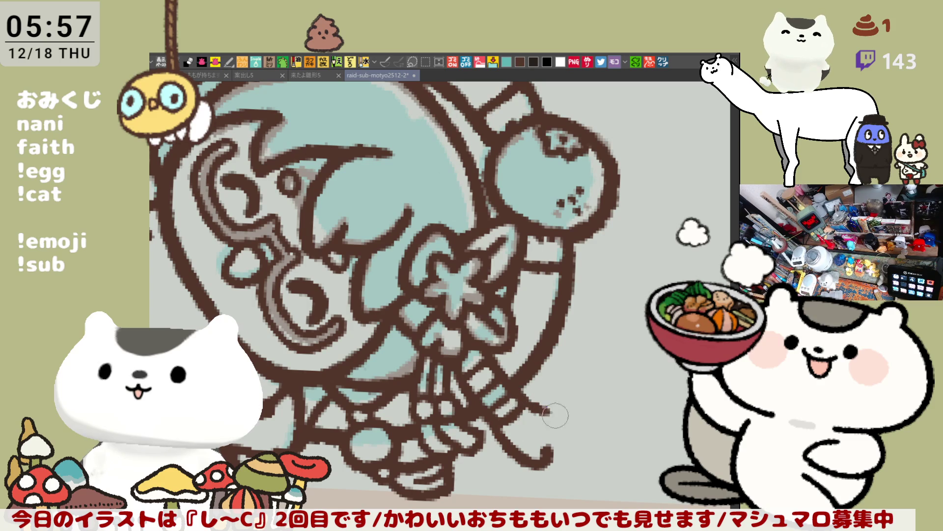
mouse_move(521, 396)
mouse_down()
mouse_move(554, 437)
mouse_move(545, 457)
mouse_move(551, 440)
mouse_move(521, 413)
mouse_move(506, 434)
mouse_up()
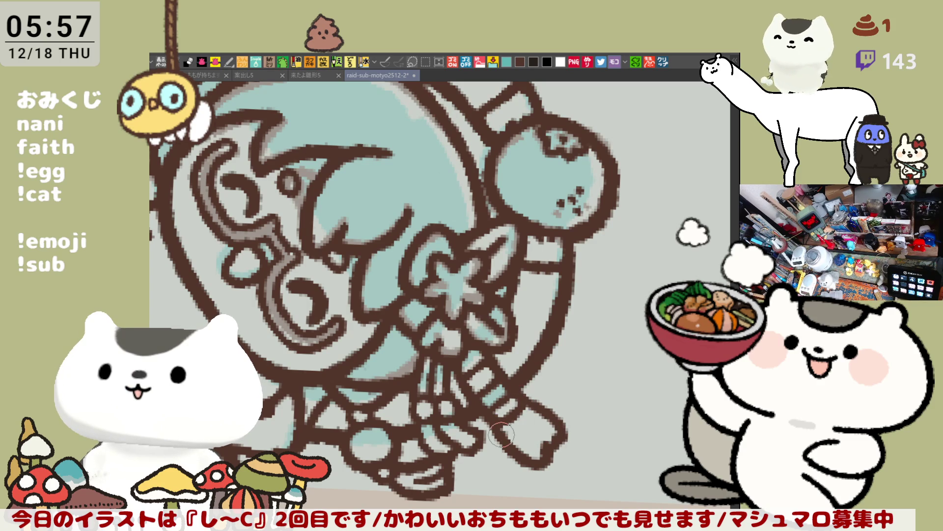
scroll(506, 436, down, 5)
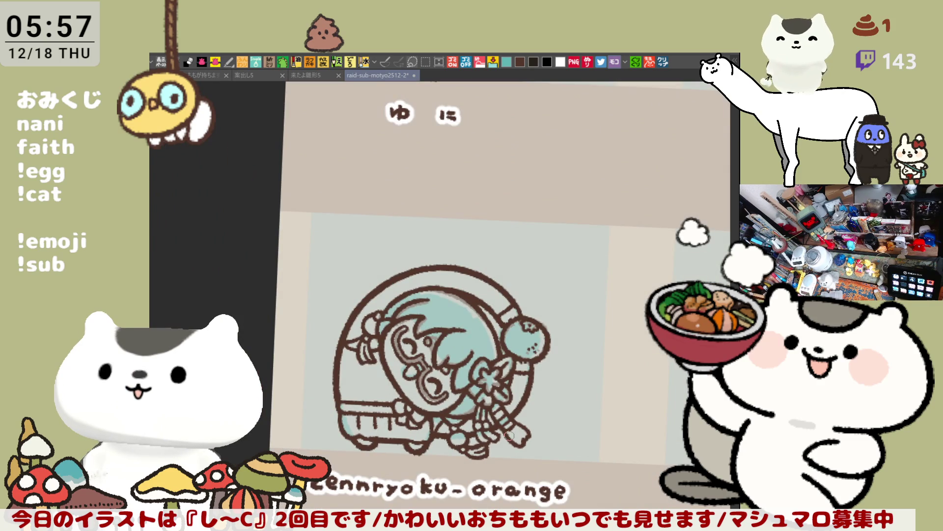
- Thicken the hook ornament and hair strands with brown strokes
scroll(509, 435, up, 1)
scroll(509, 435, up, 2)
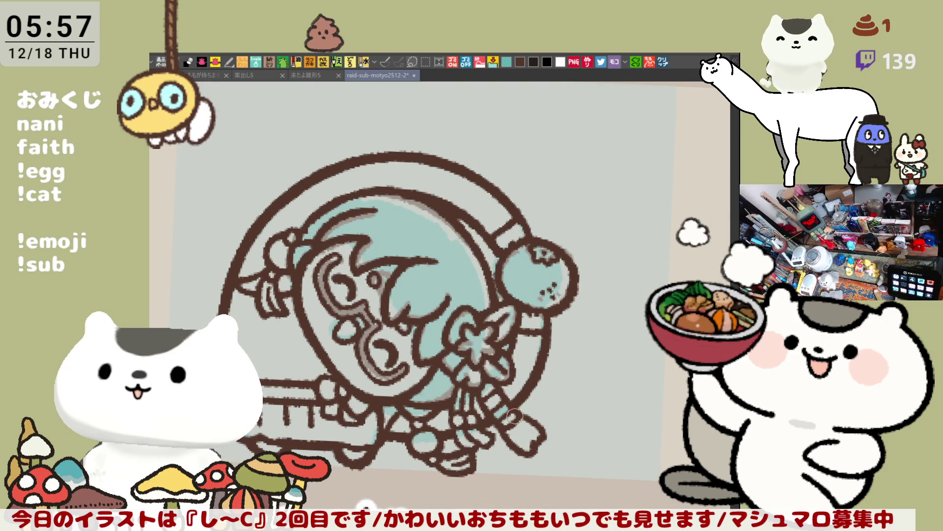
drag(299, 310, 348, 289)
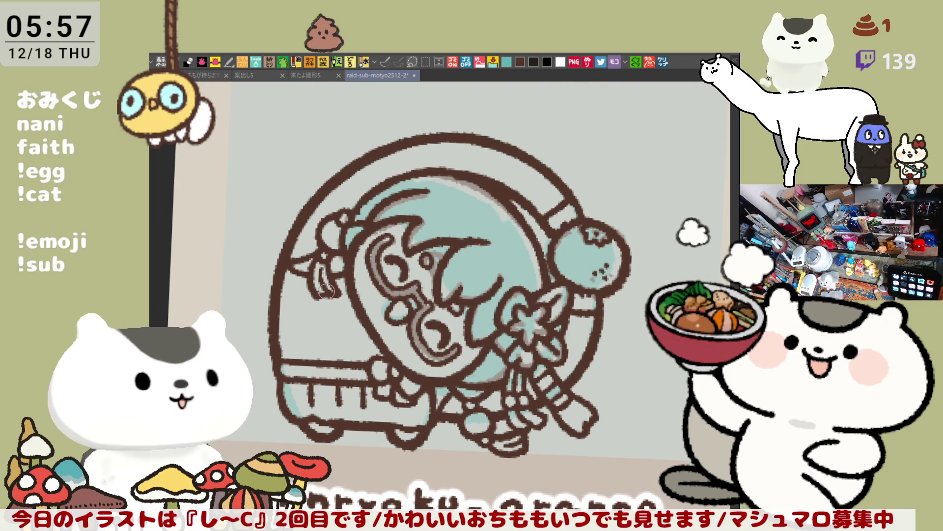
drag(340, 298, 336, 320)
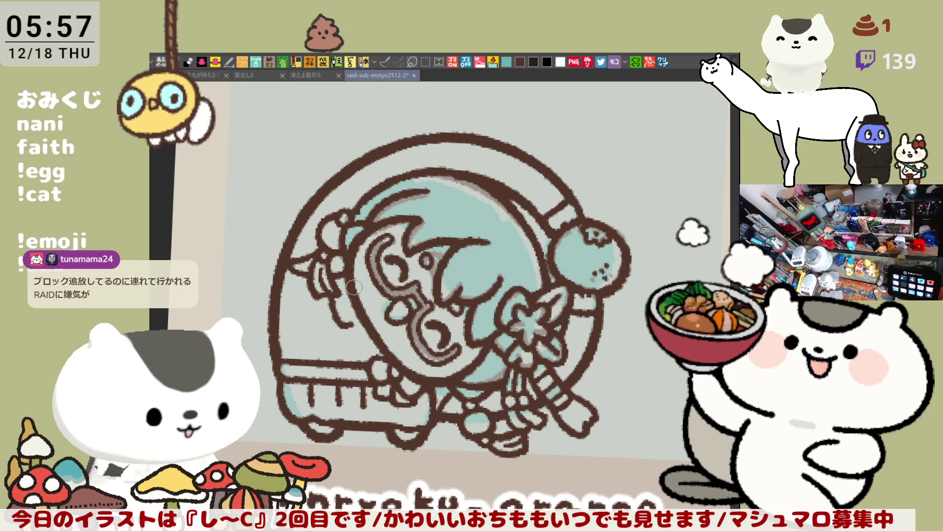
drag(346, 295, 351, 326)
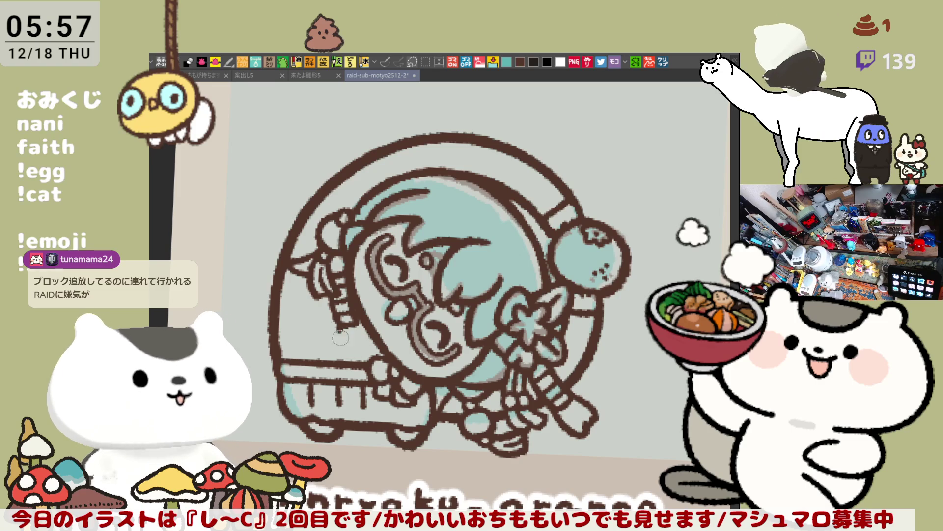
drag(356, 323, 368, 351)
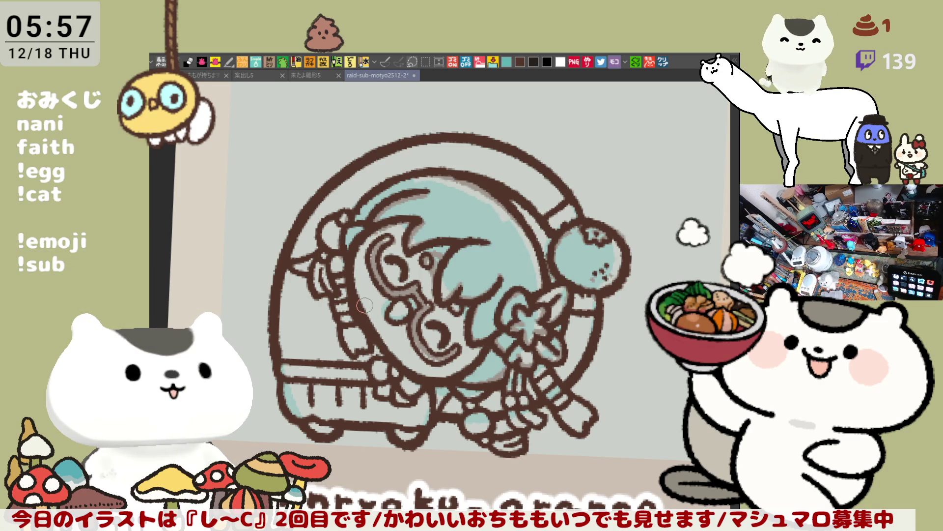
- Save the raid-sub-motyo2512-2 file and zoom out to the whole sheet
scroll(364, 305, down, 3)
key(ctrl+s)
scroll(365, 305, down, 2)
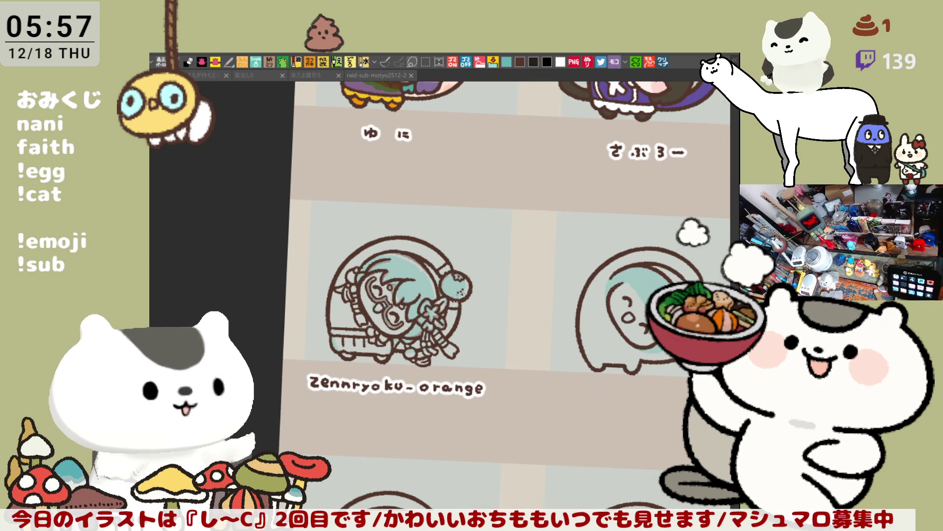
key(alt+Tab)
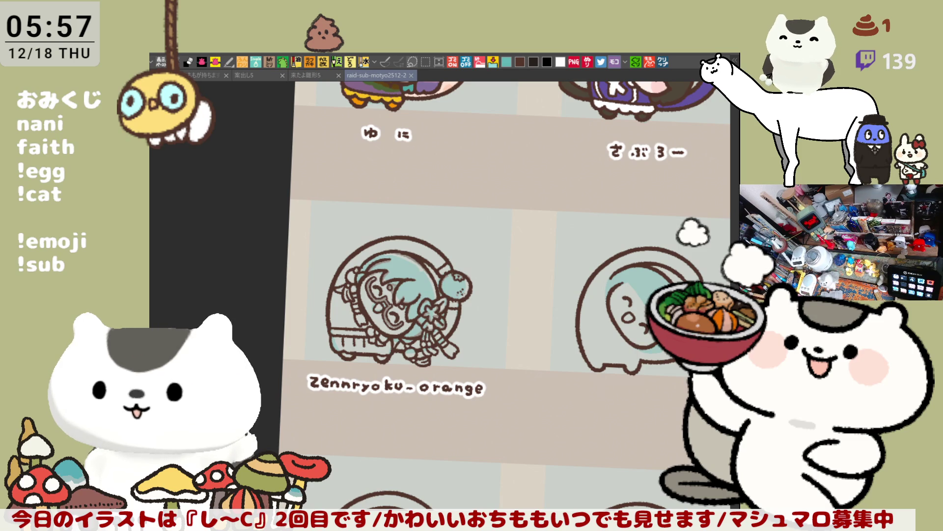
- Fill the character area orange, stroke the arc's inner edge, and dab teal on the ribbon
click(339, 364)
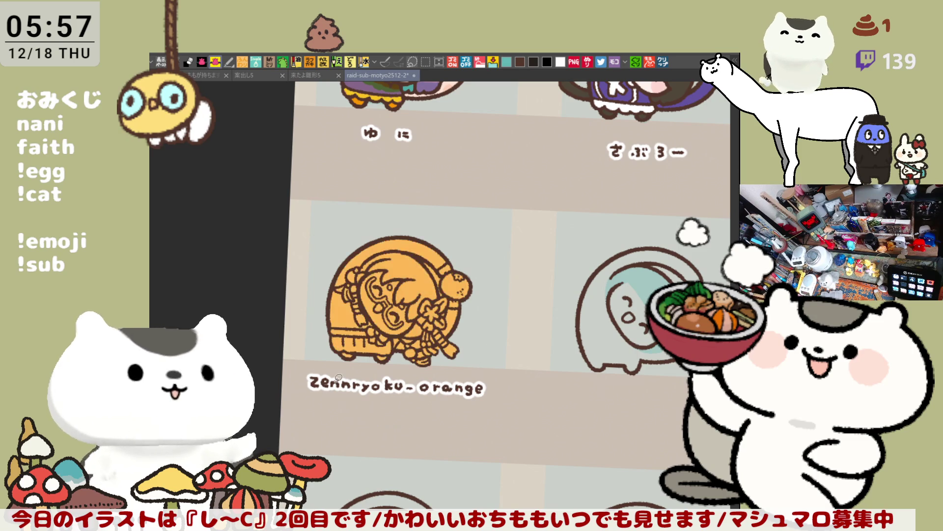
scroll(339, 377, up, 4)
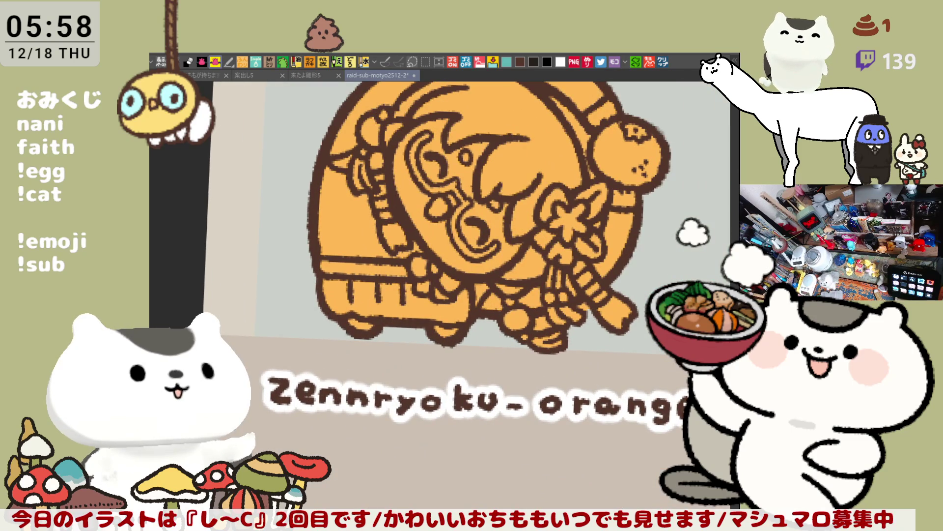
drag(556, 260, 537, 334)
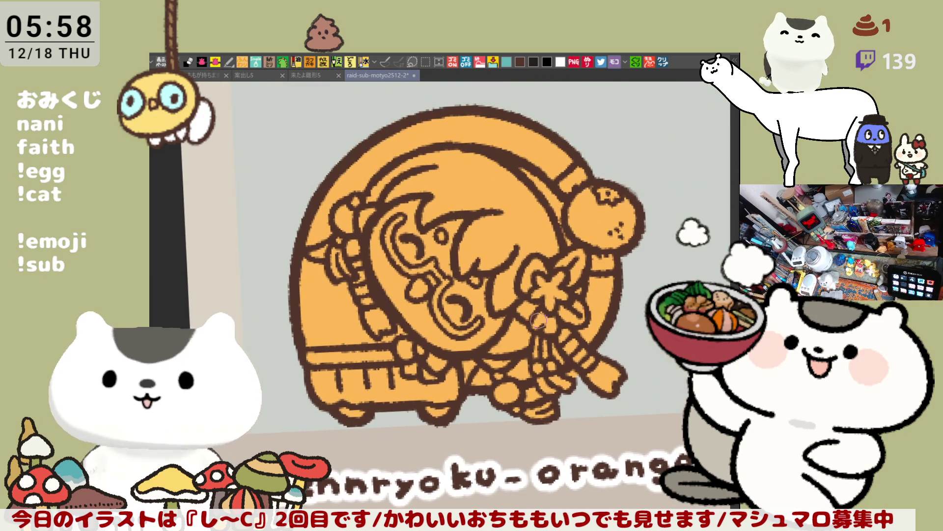
drag(513, 163, 558, 224)
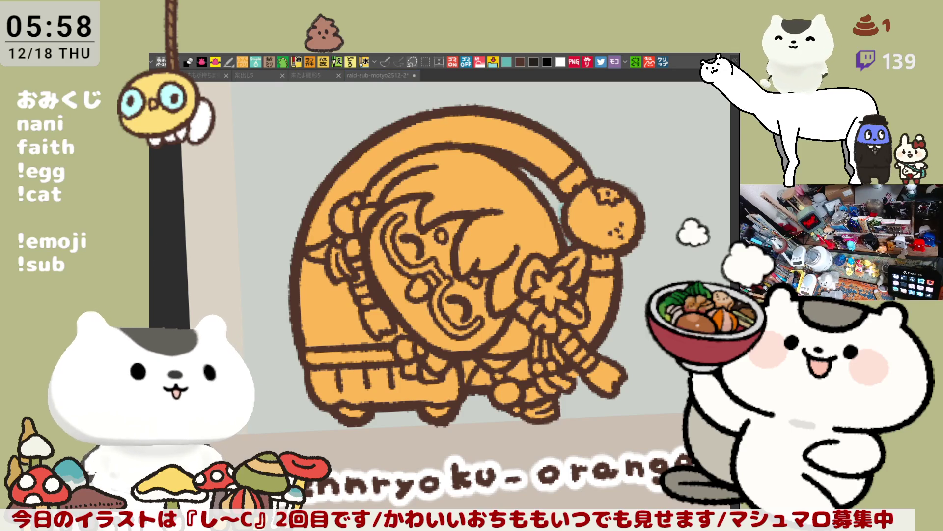
mouse_move(548, 315)
mouse_down()
mouse_move(540, 340)
mouse_move(552, 388)
mouse_move(579, 376)
mouse_move(540, 393)
mouse_move(575, 378)
mouse_up()
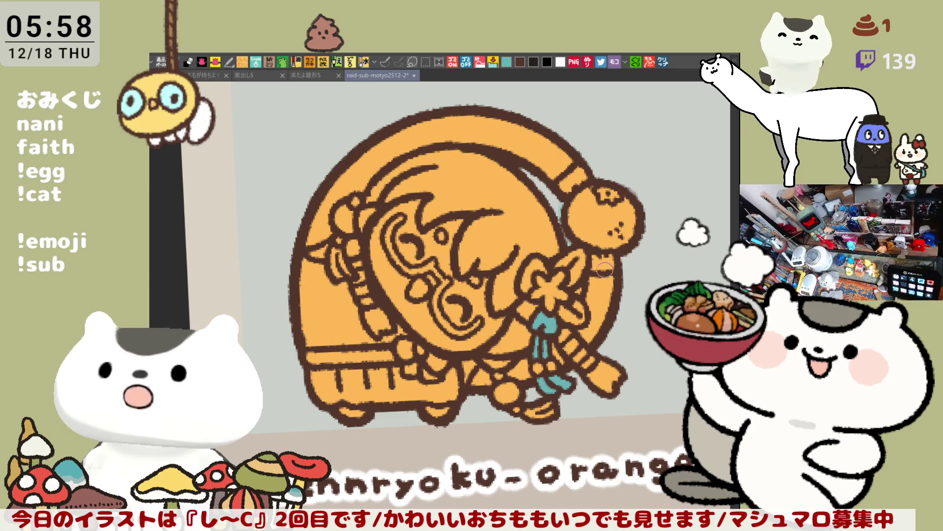
drag(603, 284, 614, 244)
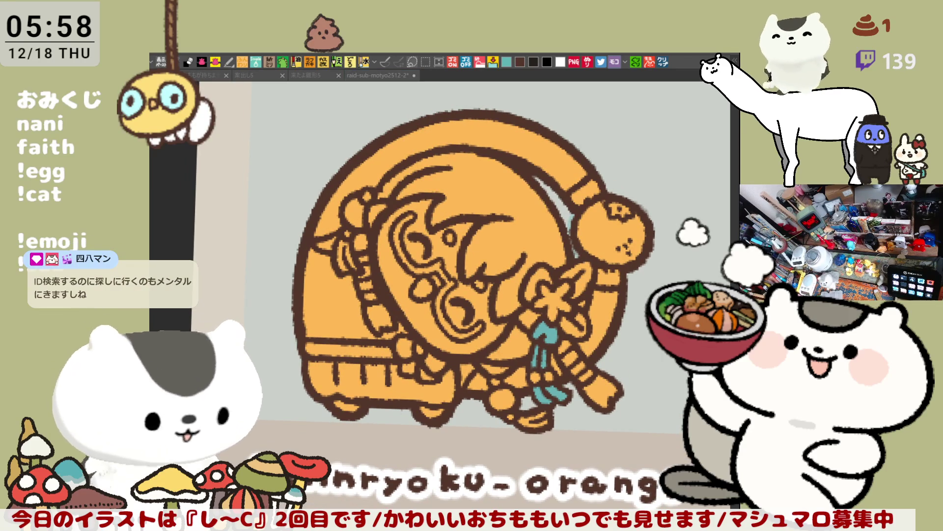
- Fill the face, both arm bands and the spot left of the face white
click(449, 254)
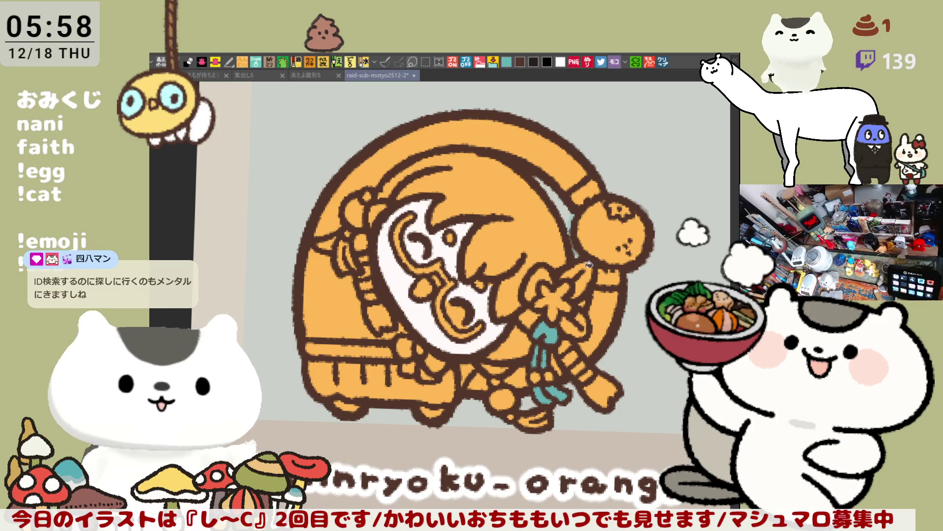
click(611, 274)
click(609, 200)
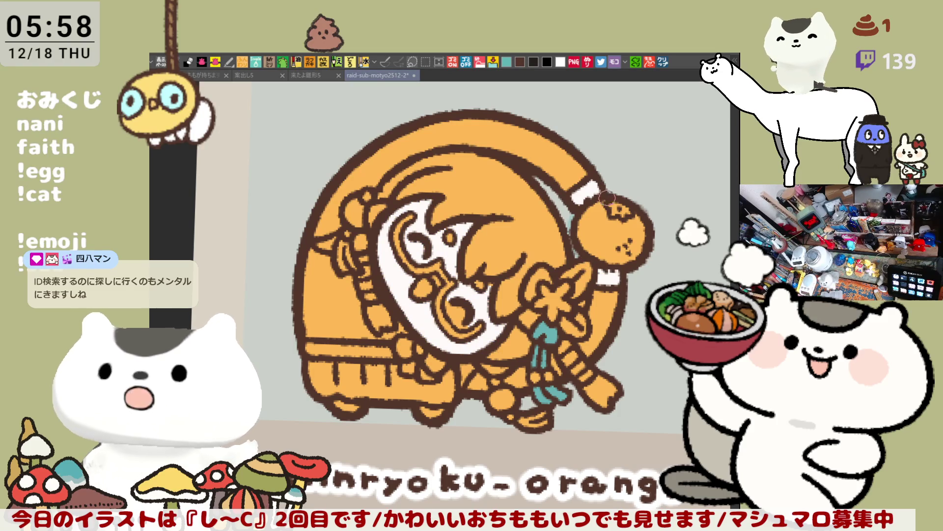
click(376, 212)
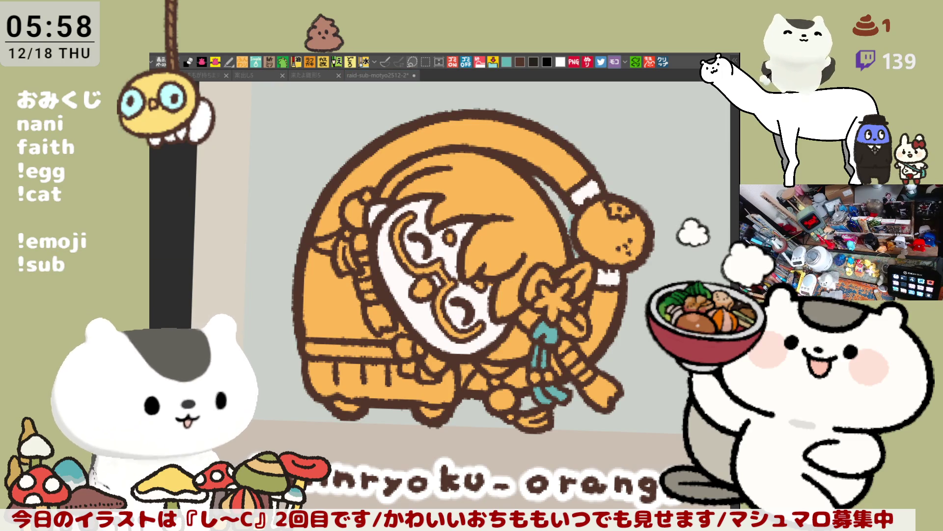
- Brush a broad light-yellow highlight across the hair
drag(460, 153, 545, 265)
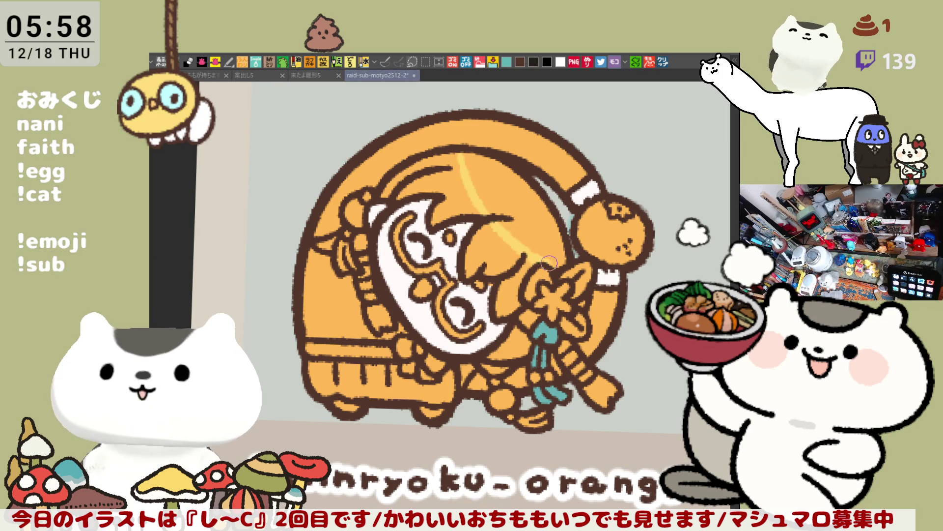
key(ctrl+z)
mouse_move(457, 142)
mouse_down()
mouse_move(521, 260)
mouse_move(541, 246)
mouse_move(541, 177)
mouse_move(491, 169)
mouse_up()
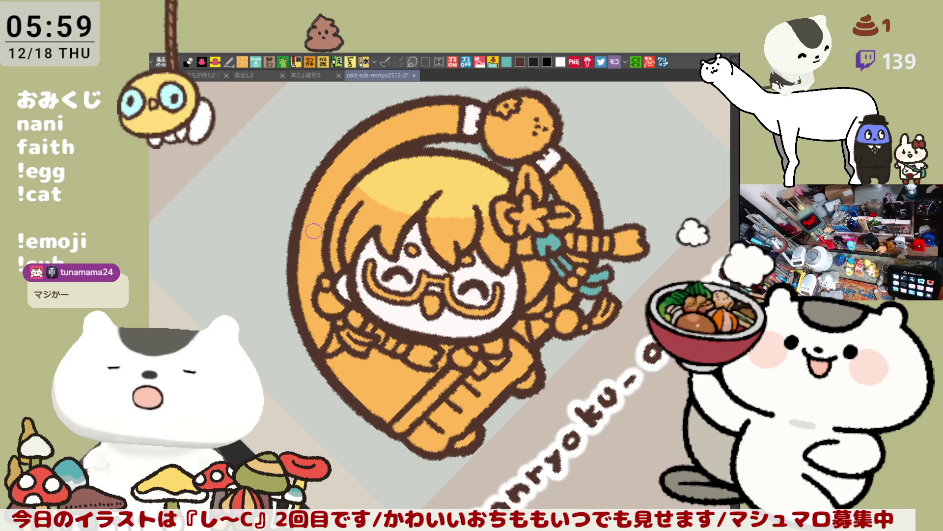
- Outline the glasses in red and add pink blush to both cheeks
click(403, 285)
mouse_move(372, 264)
mouse_down()
mouse_move(418, 293)
mouse_move(499, 290)
mouse_up()
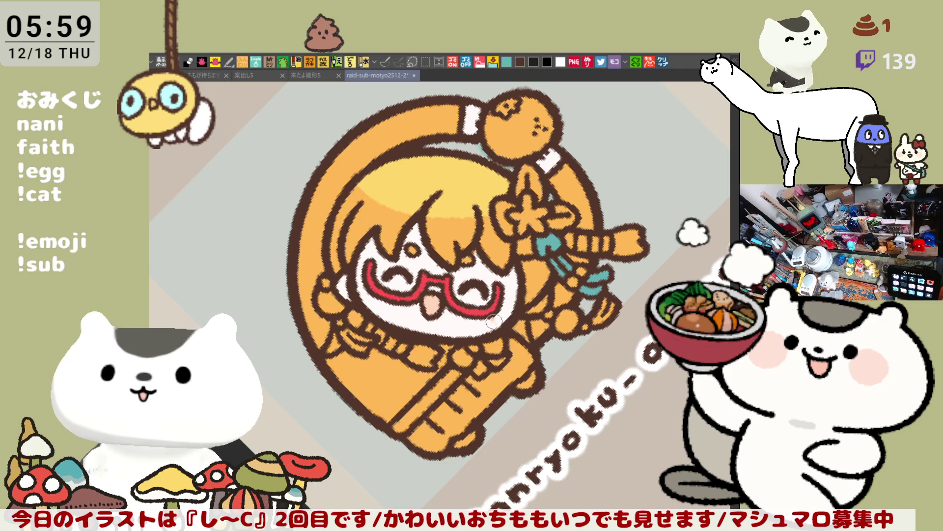
drag(506, 290, 511, 305)
drag(344, 293, 364, 273)
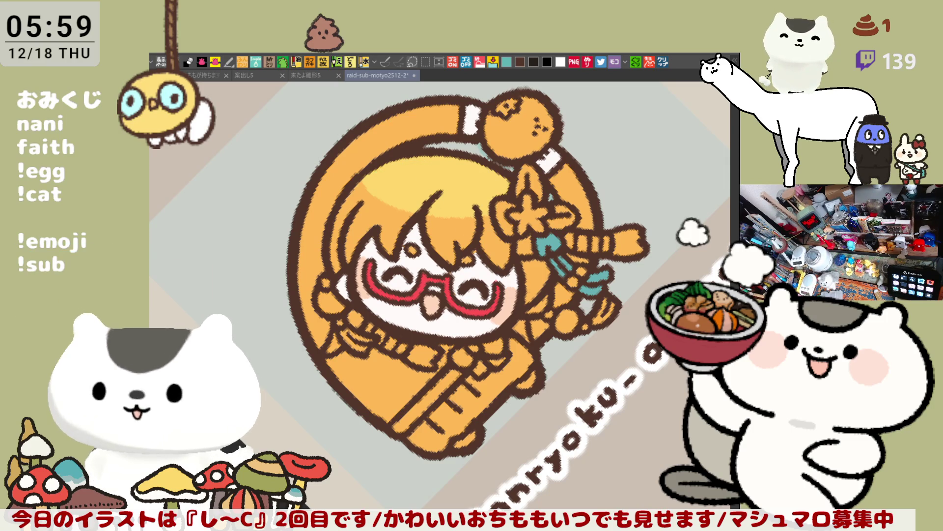
- Try several brown lines across the hair, undoing each one
drag(385, 189, 487, 199)
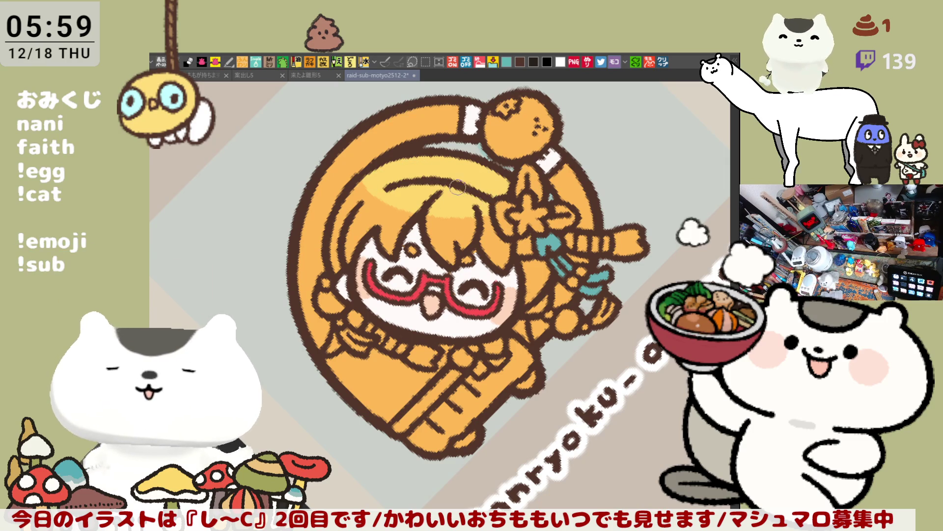
key(ctrl+z)
mouse_move(366, 199)
mouse_down()
mouse_move(457, 189)
mouse_move(499, 217)
mouse_move(392, 188)
mouse_move(497, 216)
mouse_up()
key(ctrl+z)
key(ctrl+z)
drag(379, 189, 509, 211)
key(ctrl+z)
mouse_move(382, 191)
mouse_down()
mouse_move(494, 193)
mouse_move(506, 203)
mouse_up()
key(ctrl+z)
drag(371, 196, 494, 202)
key(ctrl+z)
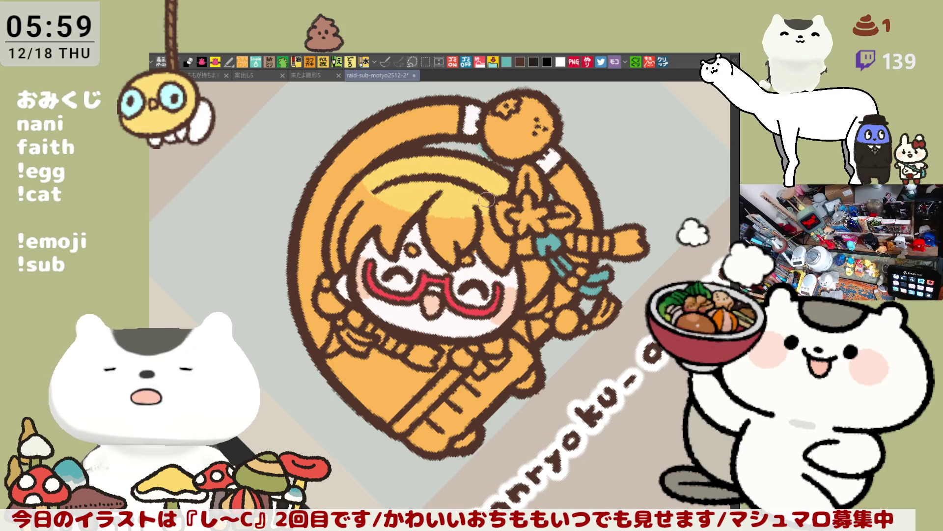
mouse_move(368, 194)
mouse_down()
mouse_move(418, 187)
mouse_move(494, 201)
mouse_move(390, 181)
mouse_move(442, 174)
mouse_up()
key(ctrl+z)
key(ctrl+z)
mouse_move(373, 196)
mouse_down()
mouse_move(438, 173)
mouse_move(481, 181)
mouse_up()
key(ctrl+z)
mouse_move(422, 168)
mouse_down()
mouse_move(508, 203)
mouse_move(457, 173)
mouse_move(502, 196)
mouse_up()
key(ctrl+z)
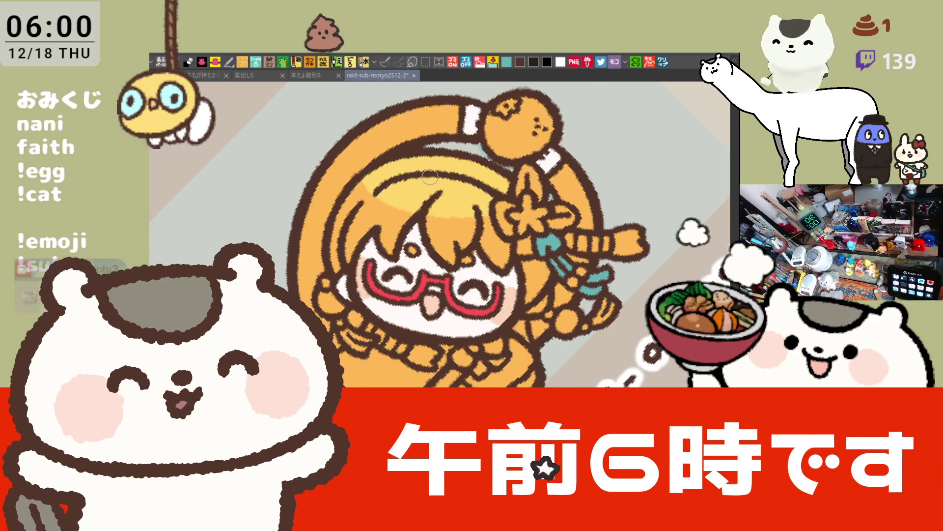
- Retry the brown hair line, rotate the view, and pen a dark stroke along the inner orange arc
drag(381, 189, 454, 154)
key(ctrl+z)
key(ctrl+z)
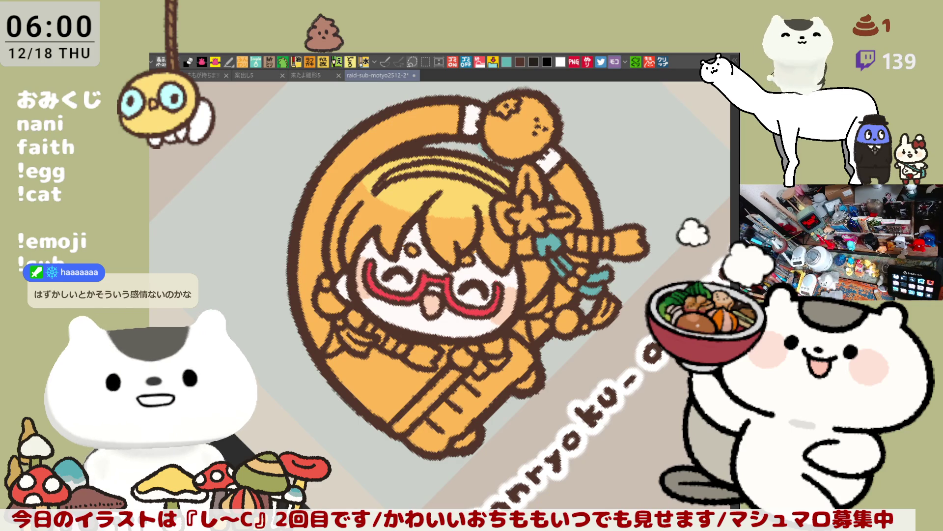
key(minus)
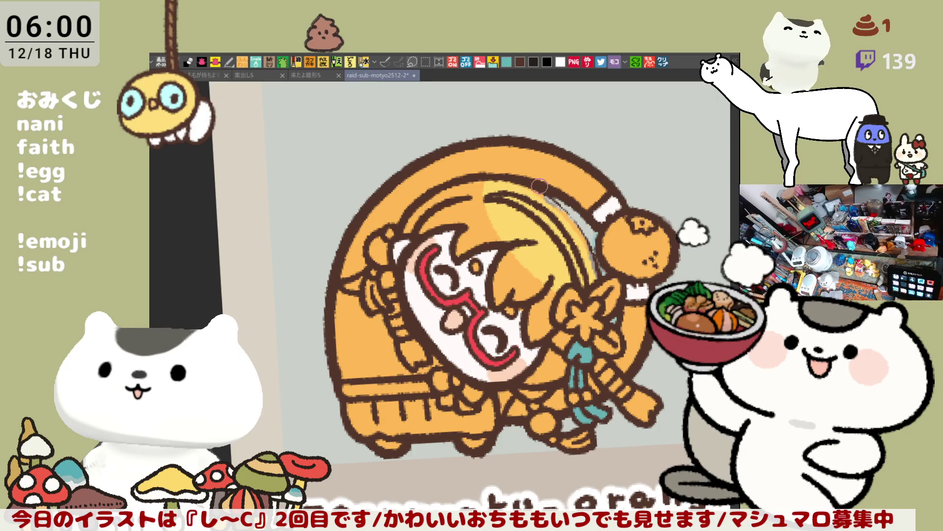
drag(545, 187, 582, 242)
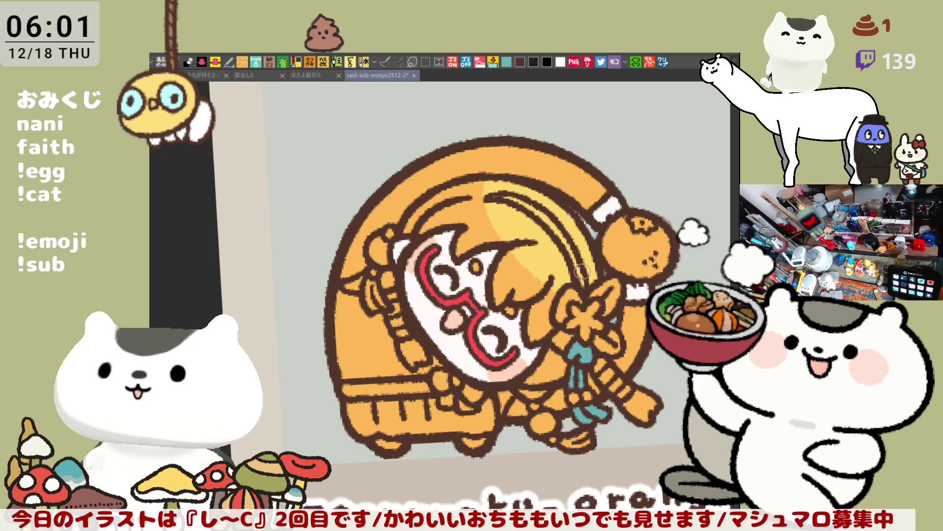
scroll(583, 272, down, 5)
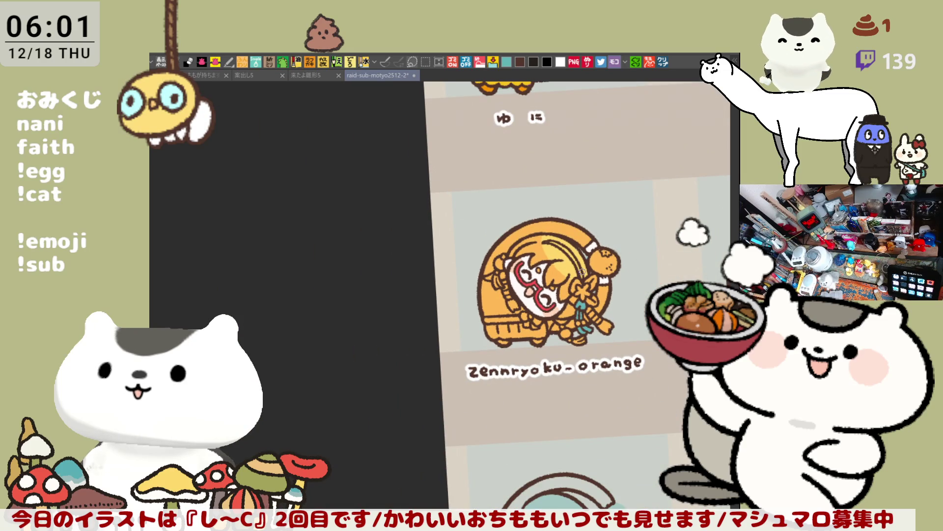
scroll(580, 270, up, 6)
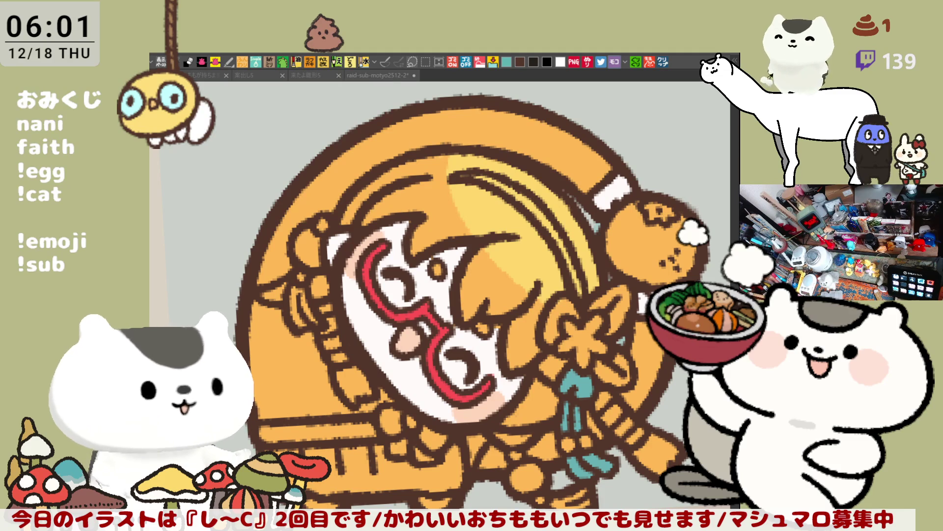
- Fill the flower white, leaves green and left shape red; add purple stripes on ribbon and sleeve
key(alt+Tab)
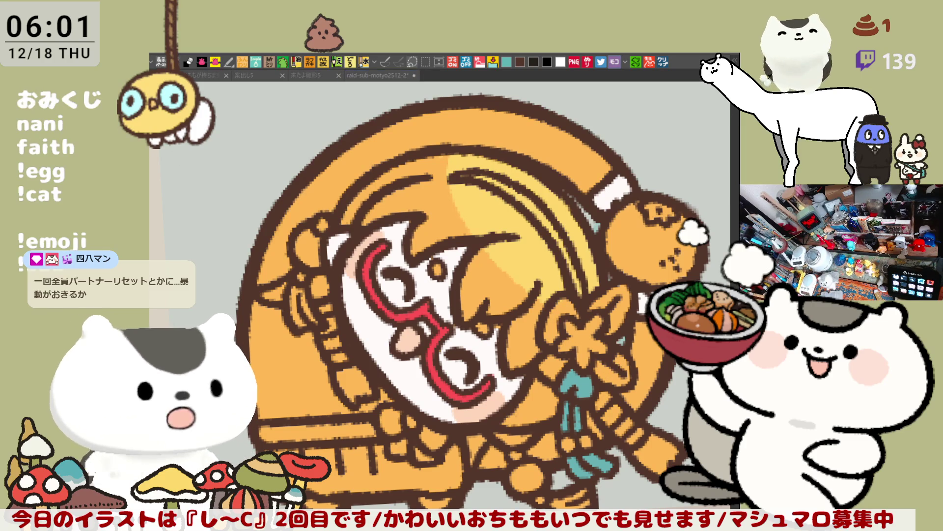
click(571, 341)
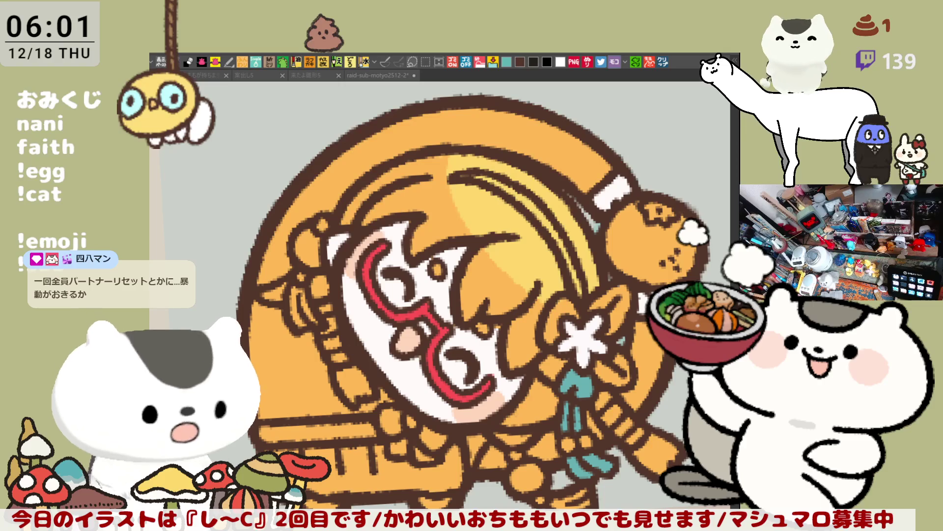
click(618, 297)
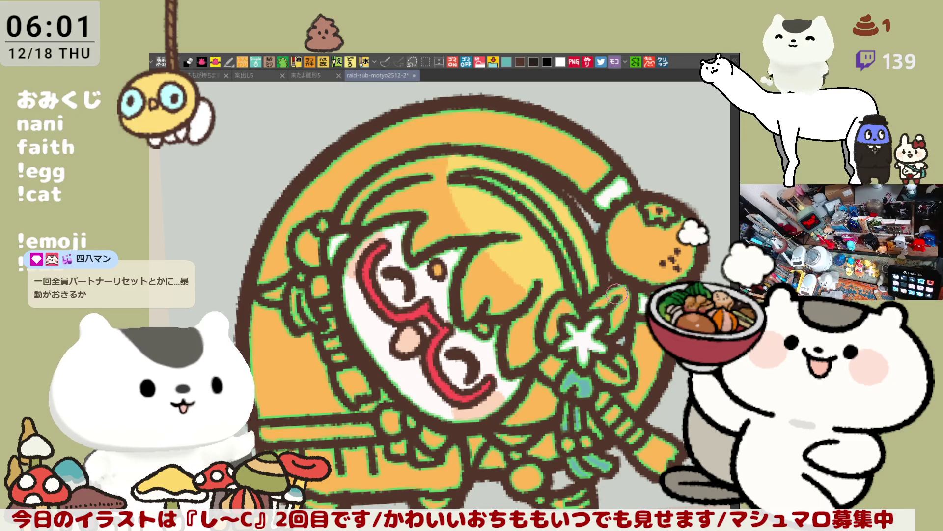
click(621, 295)
click(630, 364)
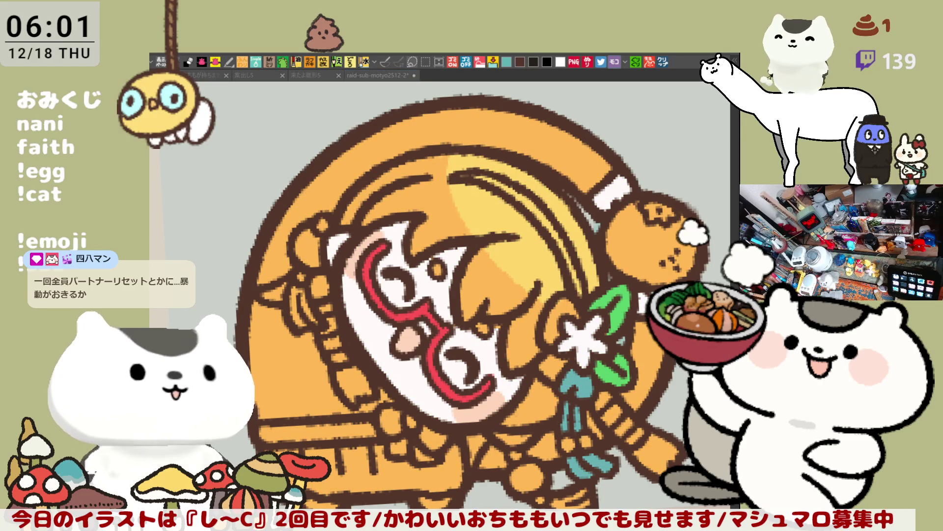
click(555, 326)
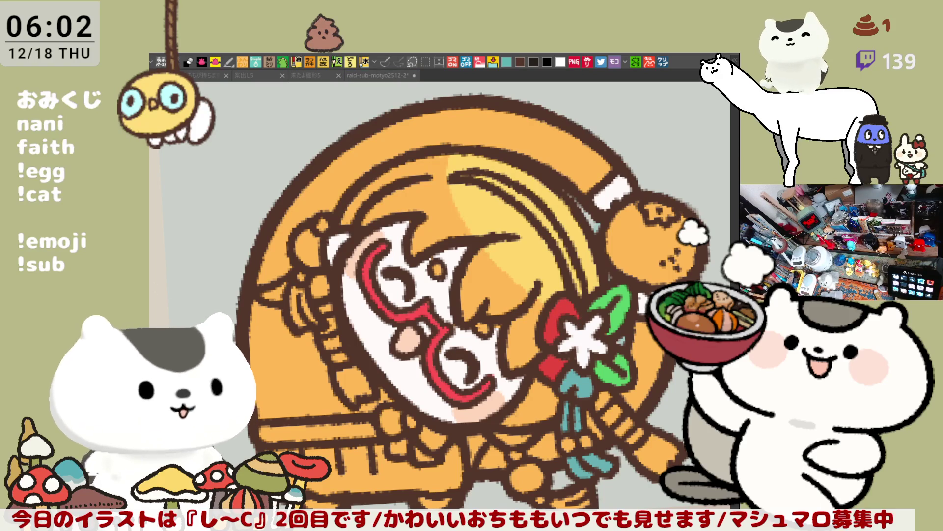
mouse_move(612, 399)
mouse_down()
mouse_move(605, 407)
mouse_move(637, 430)
mouse_up()
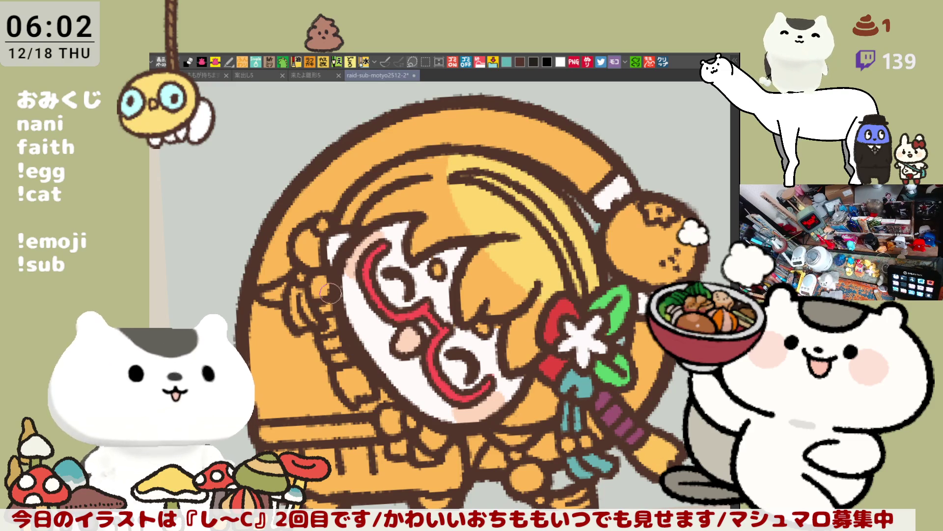
drag(334, 334, 341, 354)
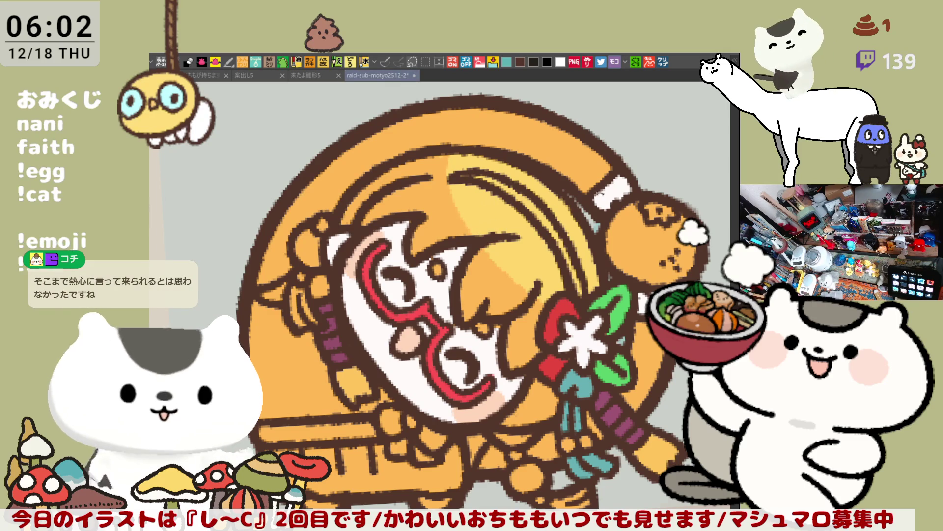
- Add a hair highlight and dark upper-edge line, then make the hat's outer band pale cream
key(minus)
key(minus)
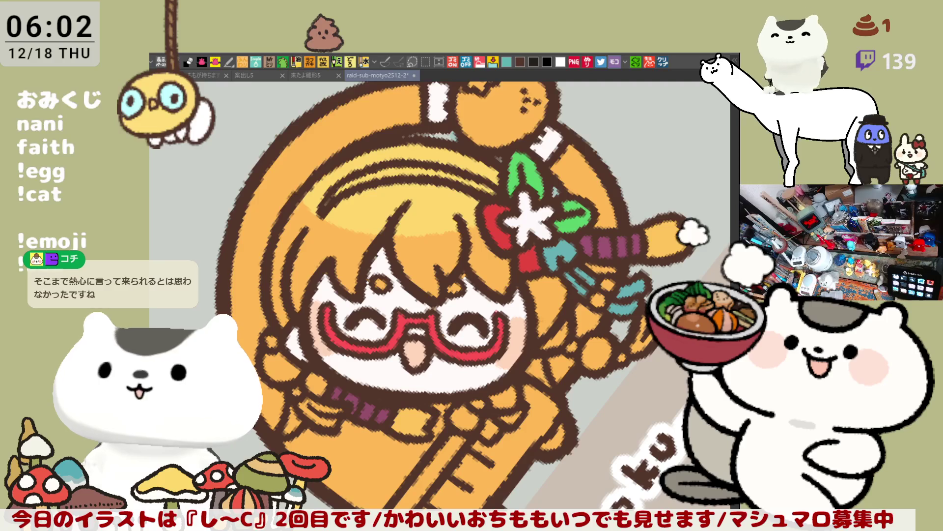
drag(348, 219, 438, 222)
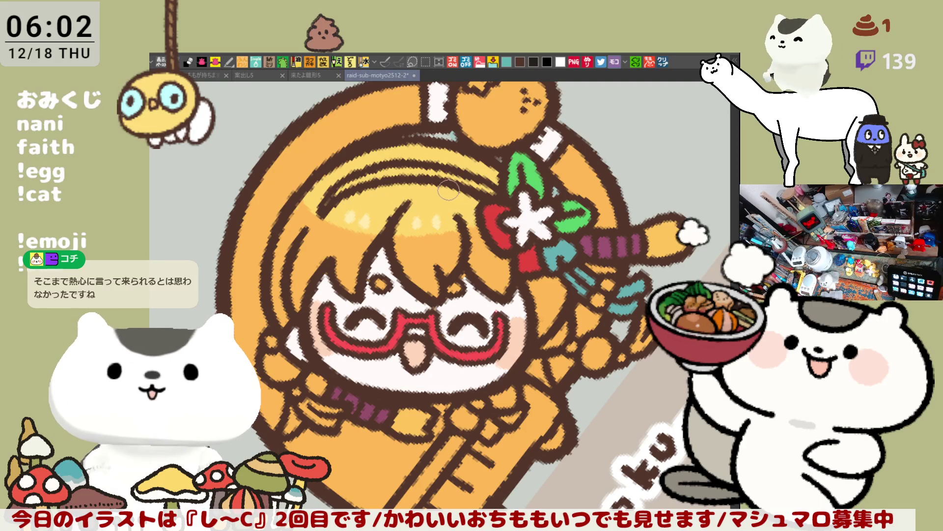
drag(566, 142, 656, 201)
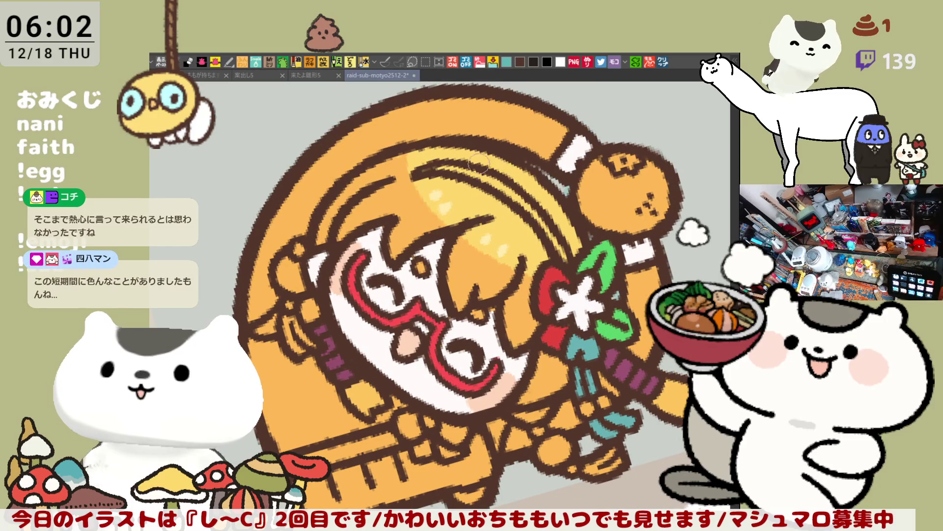
drag(442, 165, 553, 239)
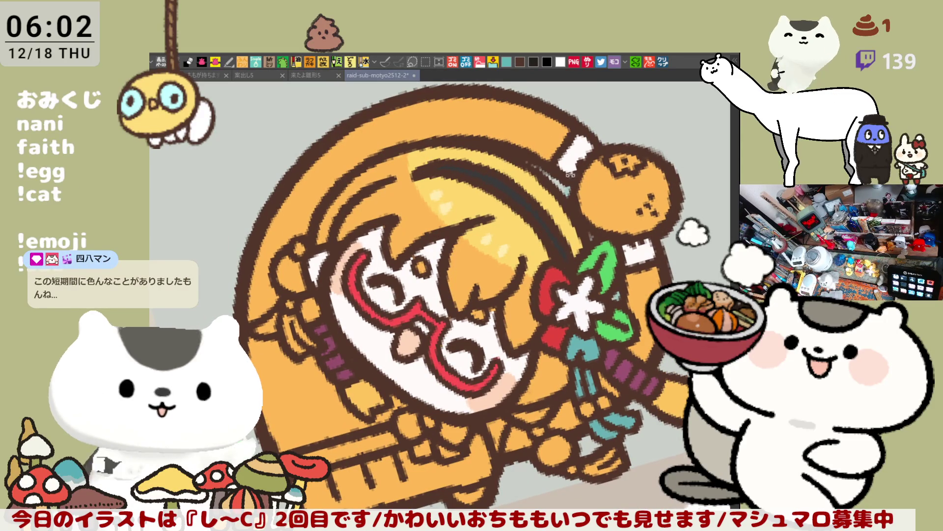
key(asciicircum)
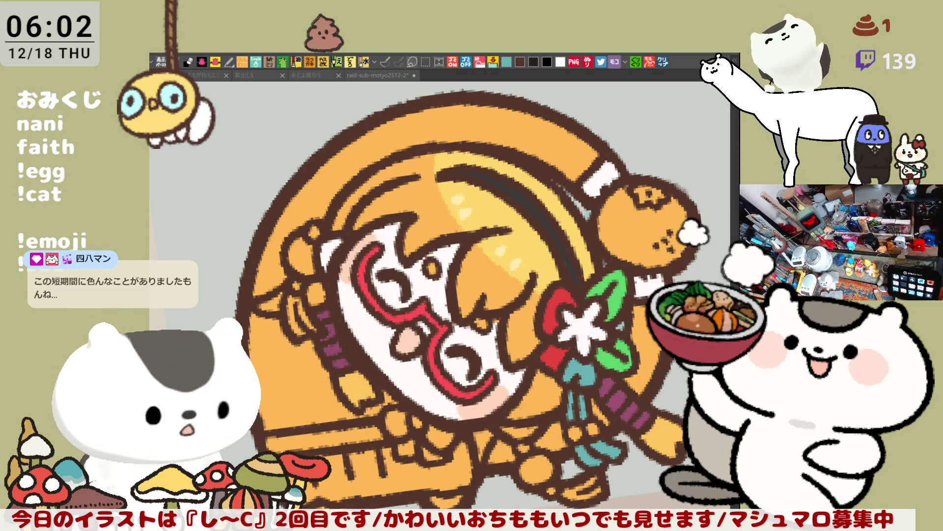
key(ctrl+z)
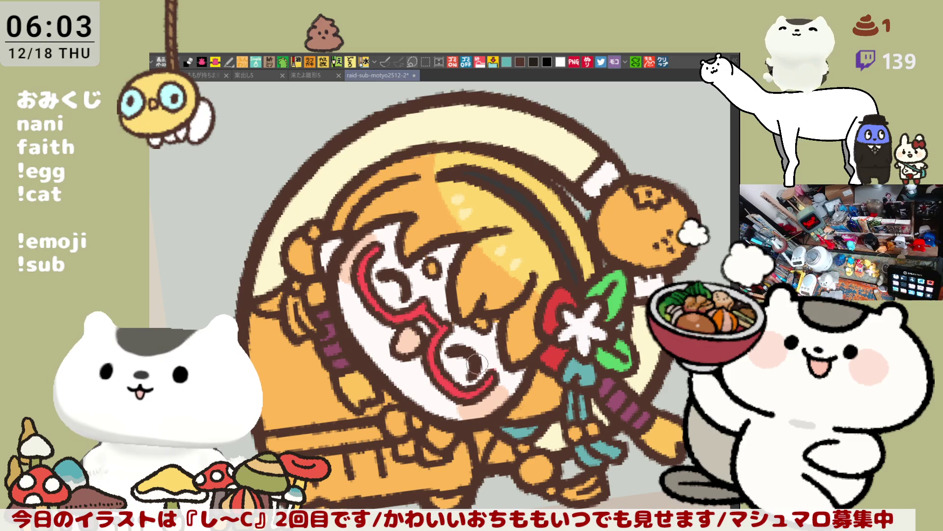
- Fill the background behind the character's left side teal
mouse_move(326, 254)
mouse_down()
mouse_move(342, 240)
mouse_move(332, 253)
mouse_up()
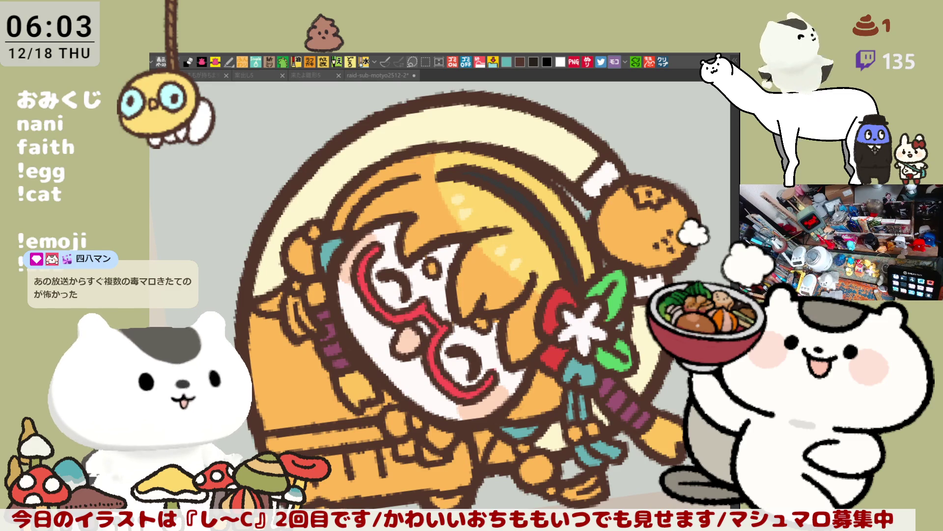
click(314, 382)
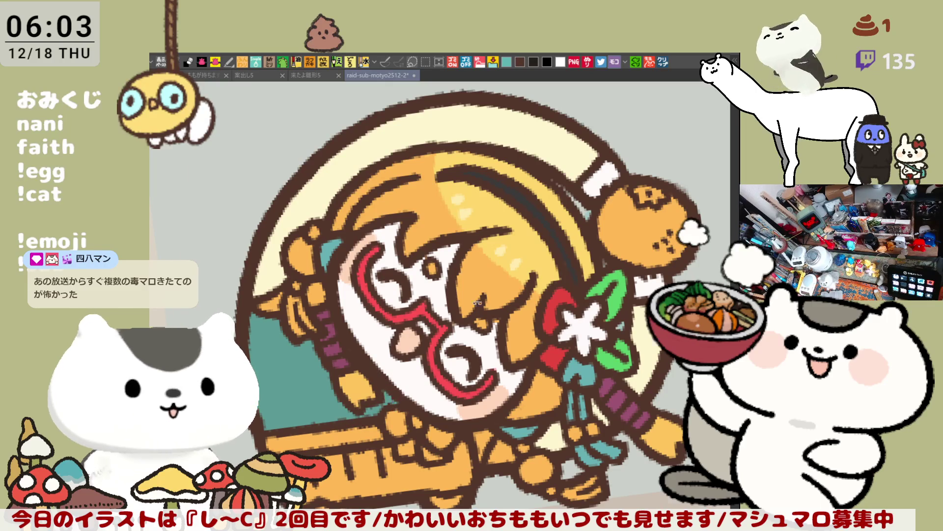
key(asciicircum)
key(asciicircum)
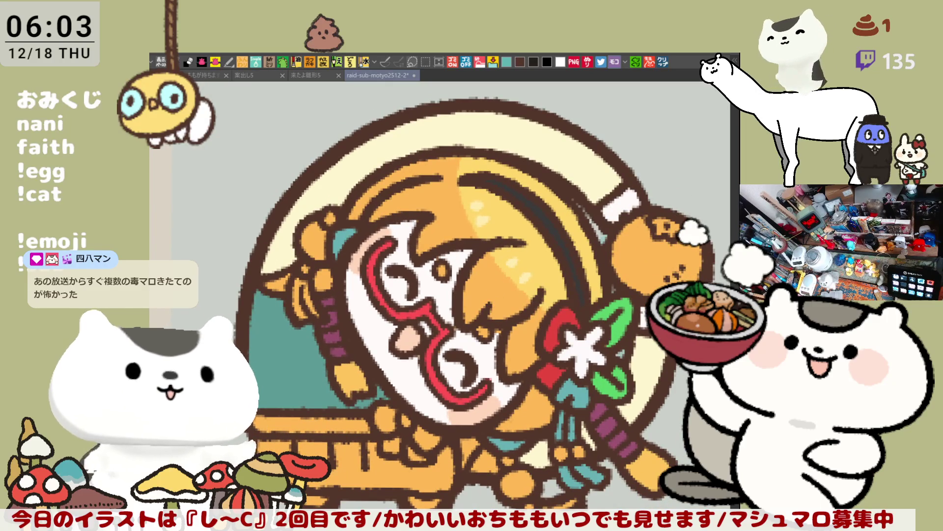
- Fill both box bands and the small orange patch dark maroon, then try a red stroke on the ring
click(329, 422)
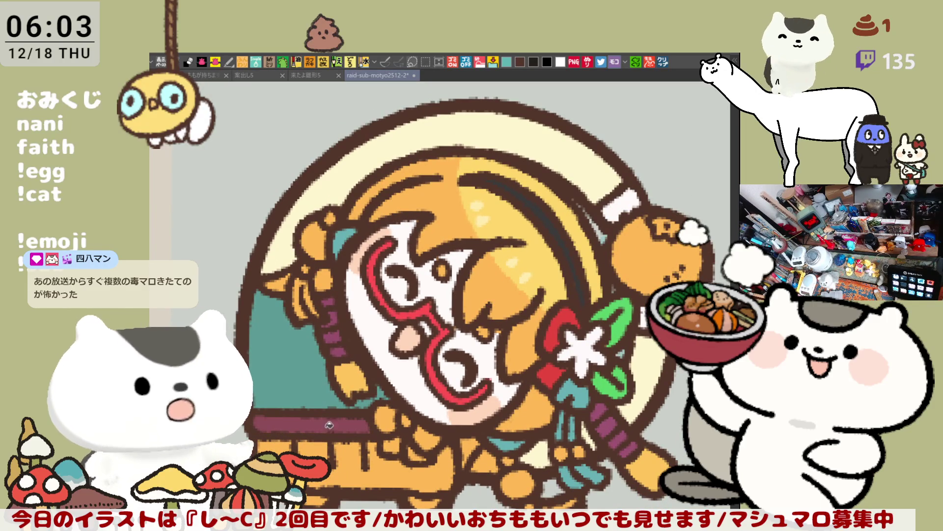
click(371, 449)
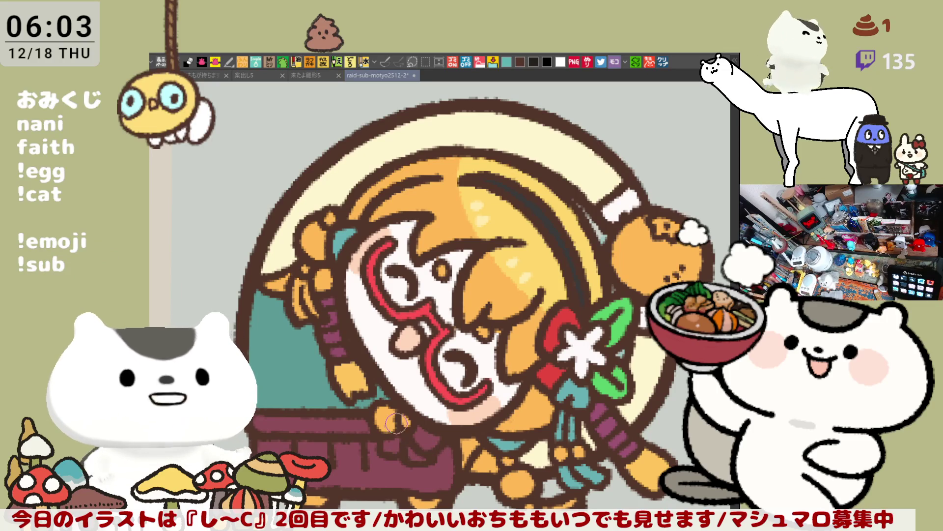
click(397, 424)
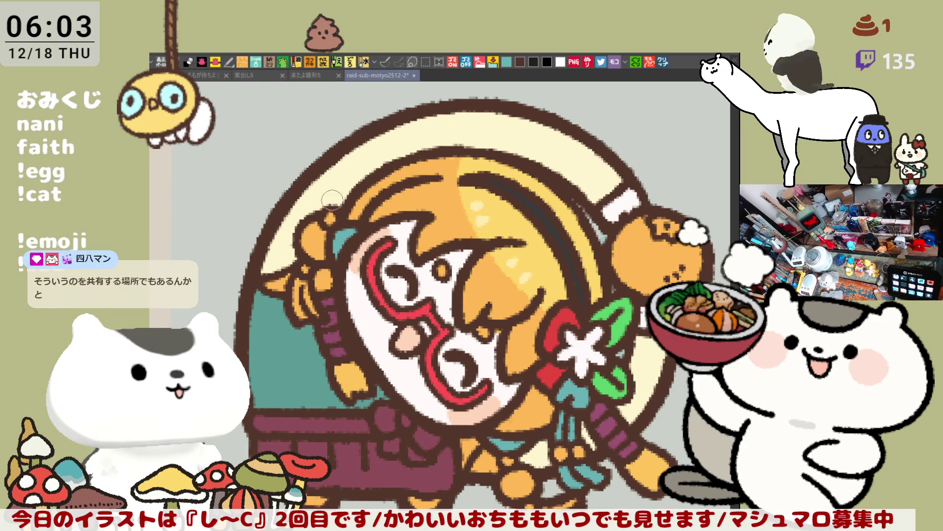
drag(305, 214, 350, 186)
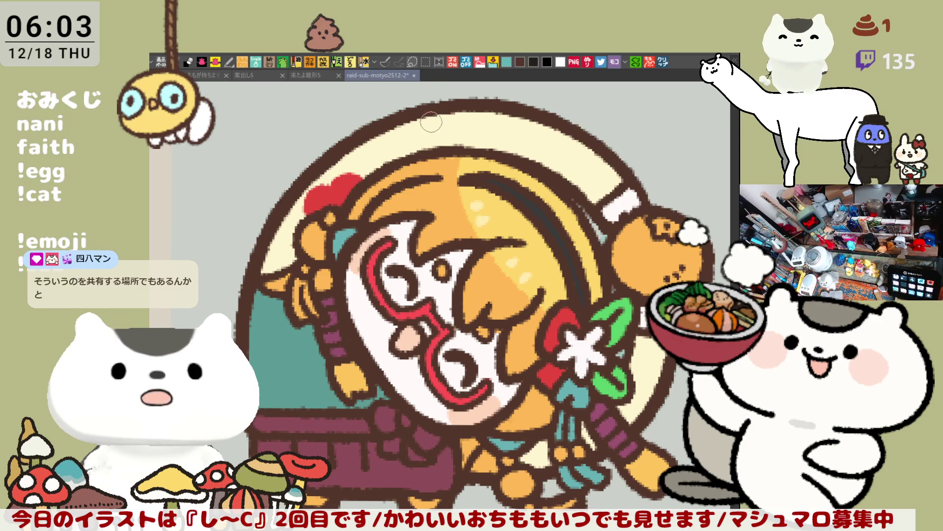
- Paint red flower outlines atop the cream ring, discarding a wavy first attempt
mouse_move(412, 121)
mouse_down()
mouse_move(450, 135)
mouse_move(459, 129)
mouse_move(435, 138)
mouse_move(465, 118)
mouse_move(469, 129)
mouse_move(428, 127)
mouse_move(469, 130)
mouse_move(439, 134)
mouse_move(454, 140)
mouse_move(471, 119)
mouse_move(423, 125)
mouse_move(476, 123)
mouse_up()
key(ctrl+z)
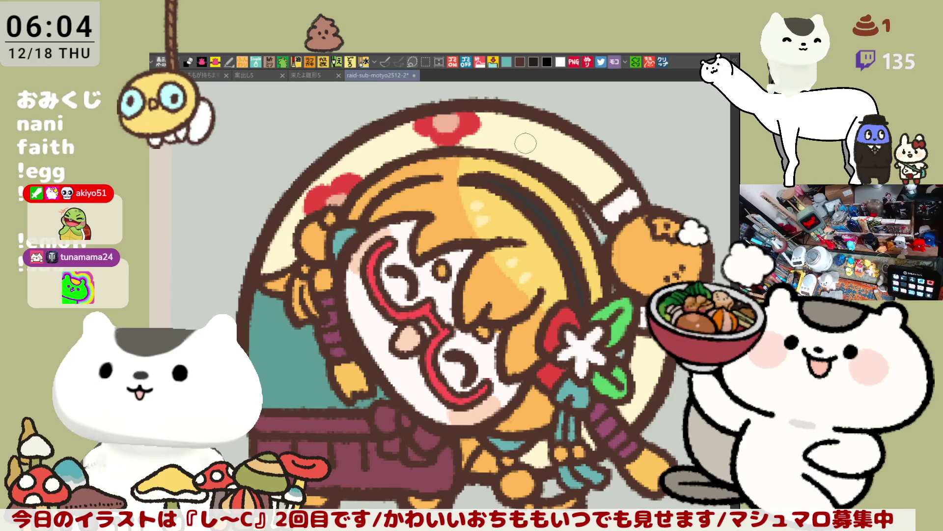
mouse_move(512, 146)
mouse_down()
mouse_move(497, 139)
mouse_move(526, 134)
mouse_move(540, 159)
mouse_up()
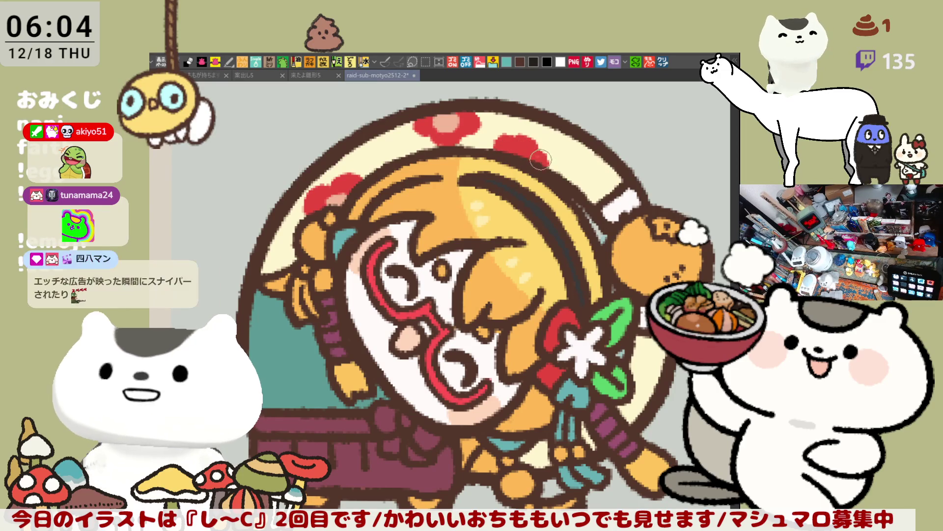
mouse_move(600, 148)
mouse_down()
mouse_move(584, 135)
mouse_move(573, 157)
mouse_move(604, 156)
mouse_move(590, 150)
mouse_move(597, 162)
mouse_move(587, 148)
mouse_move(599, 167)
mouse_up()
- Eyedrop pink to colour the flowers' centres and add a light pink highlight
click(452, 119)
drag(513, 147, 521, 150)
drag(604, 150, 597, 148)
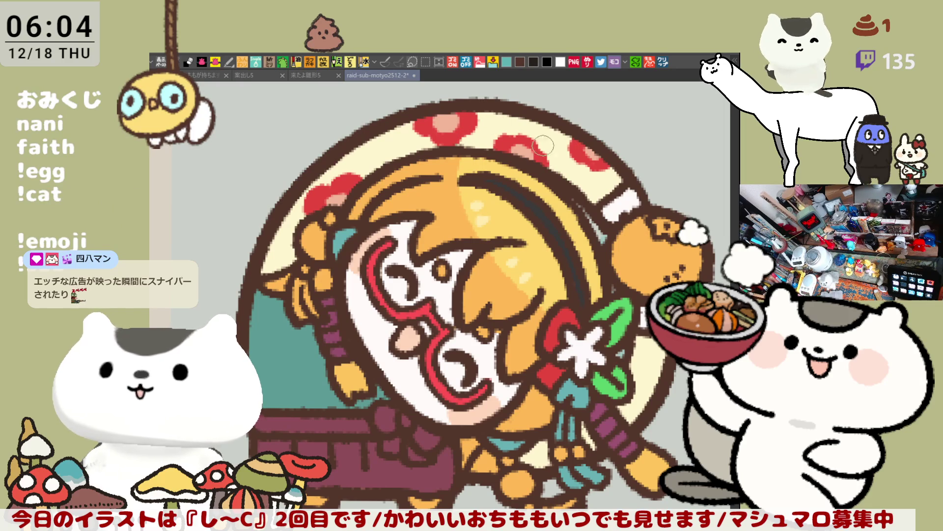
drag(535, 142, 516, 133)
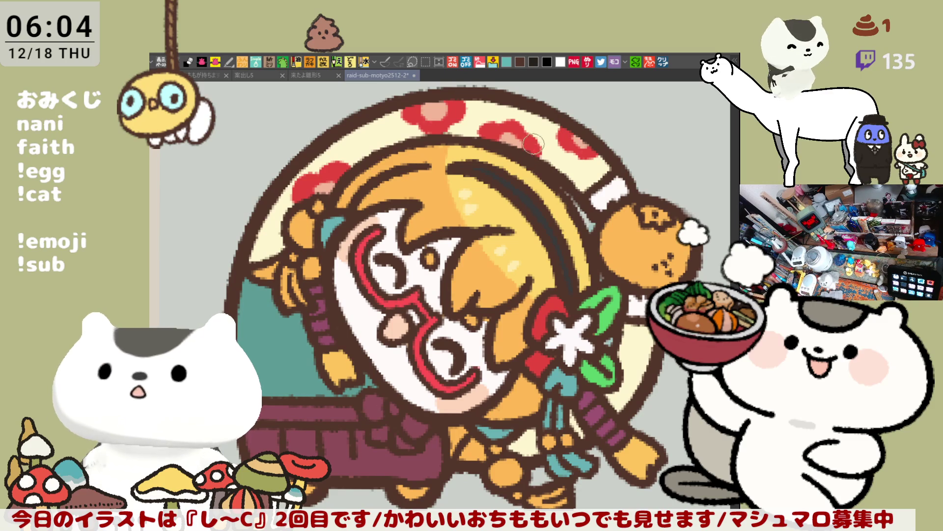
drag(510, 189, 562, 207)
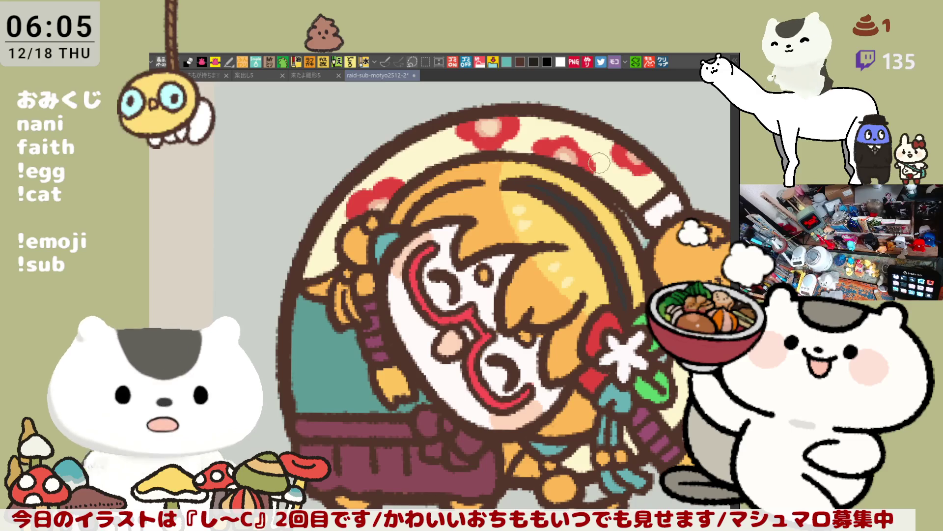
drag(562, 157, 567, 153)
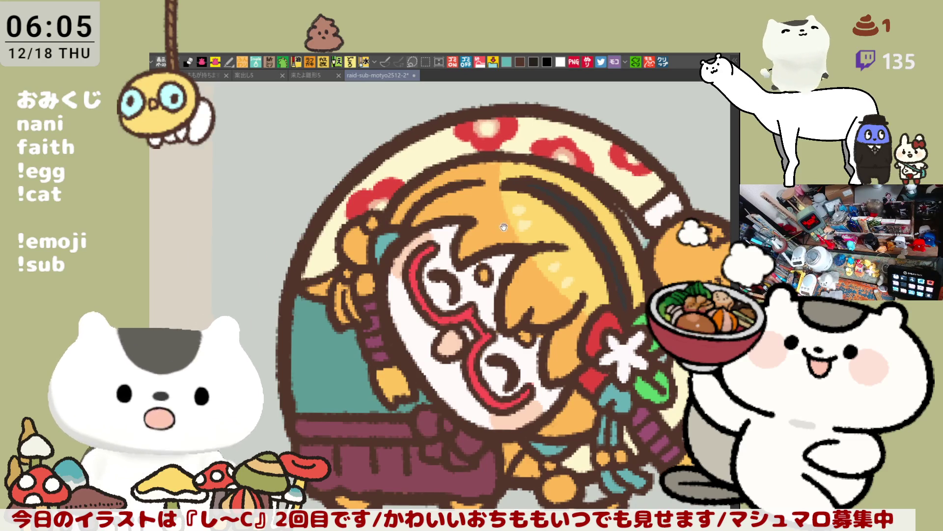
- Add faint marks in the cream band on the ring's left side
drag(505, 224, 433, 237)
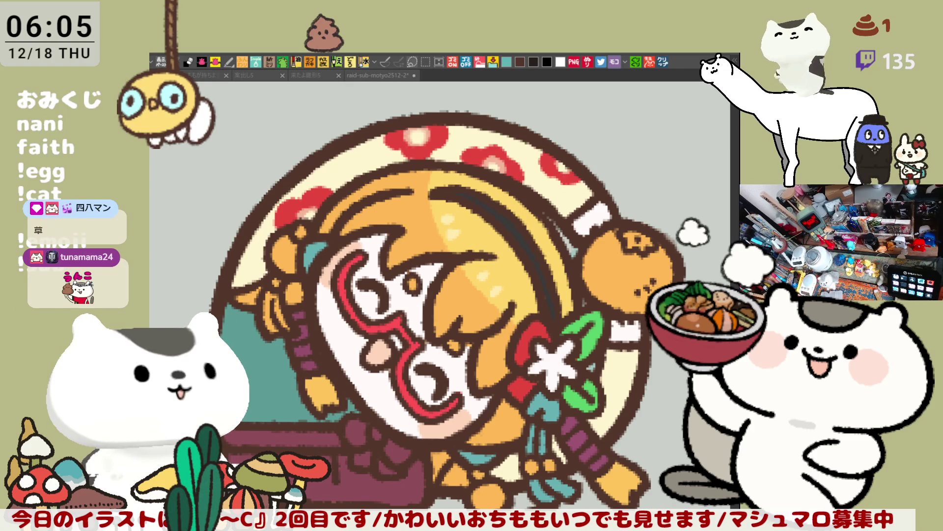
click(437, 170)
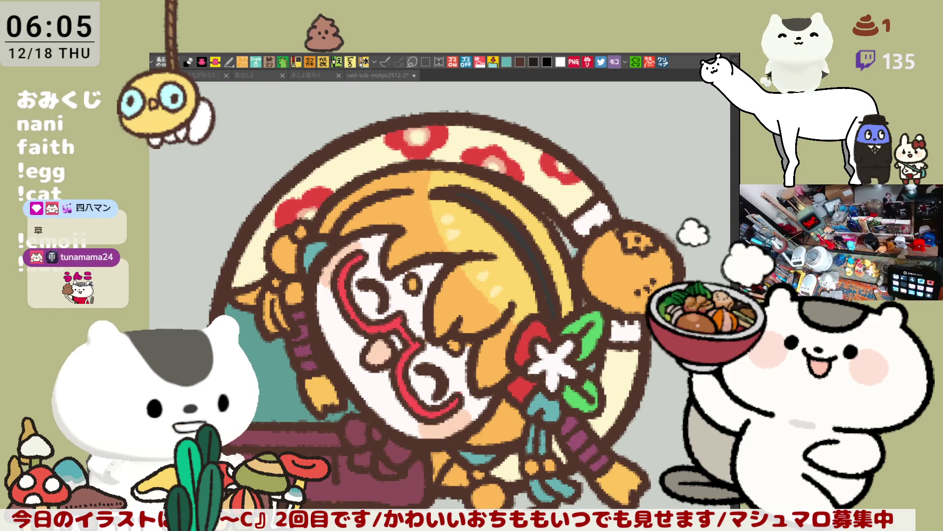
click(347, 148)
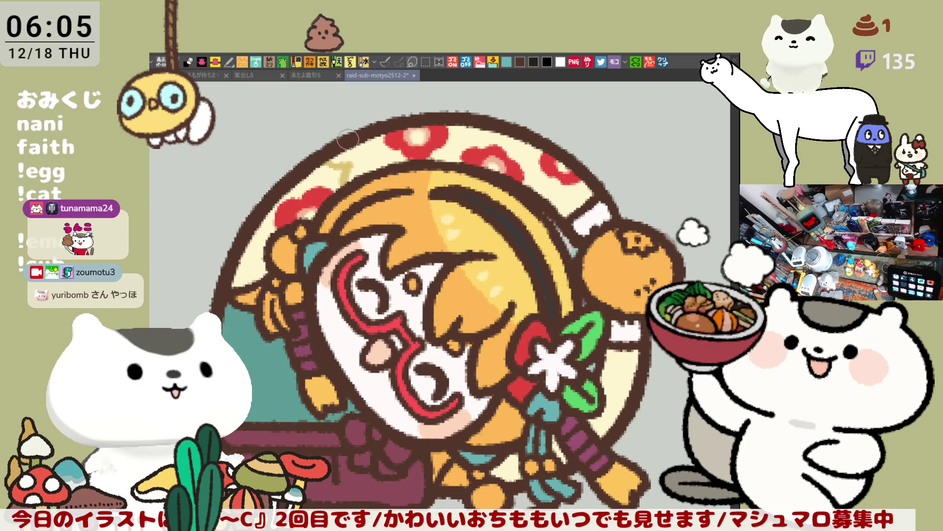
drag(373, 133, 385, 160)
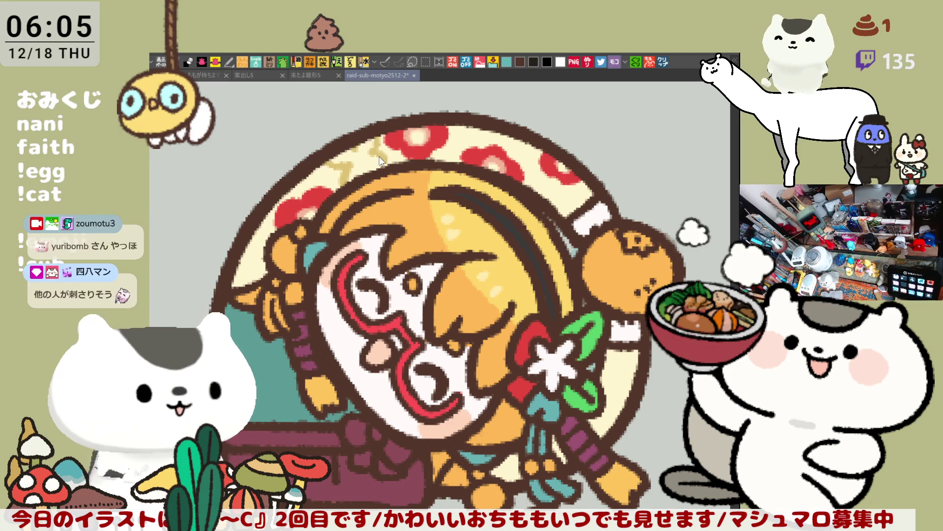
- Paint faint light-brown wave motifs on the cream ring between the red flowers, plus a small pink dot
drag(341, 170, 347, 186)
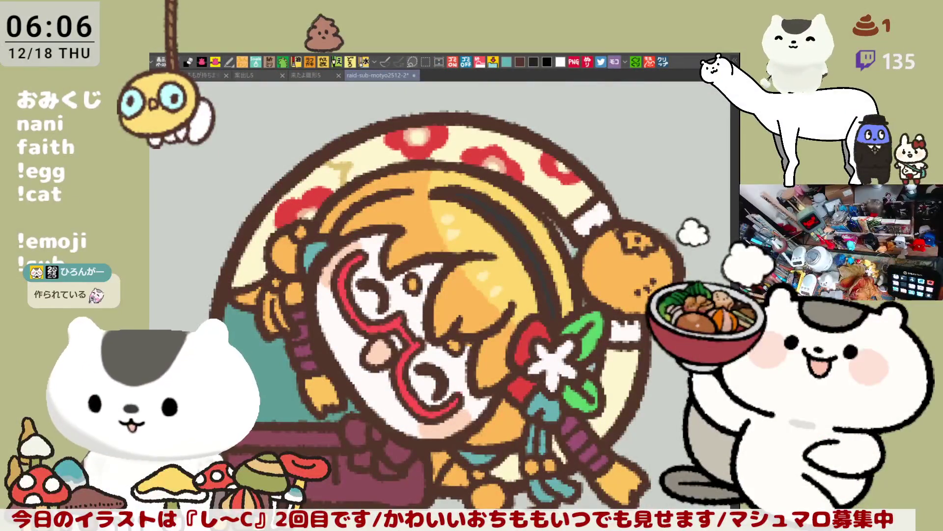
drag(399, 284, 434, 323)
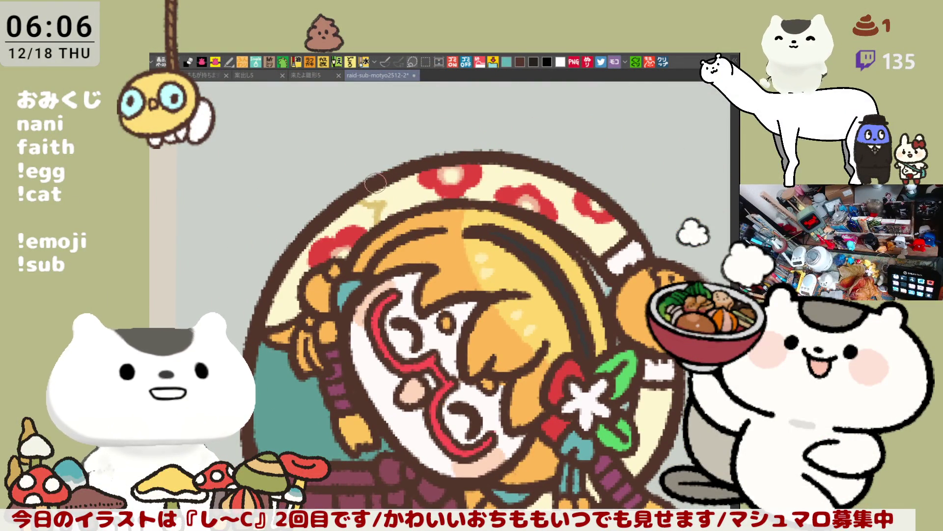
mouse_move(387, 190)
mouse_down()
mouse_move(396, 183)
mouse_move(418, 192)
mouse_move(396, 212)
mouse_up()
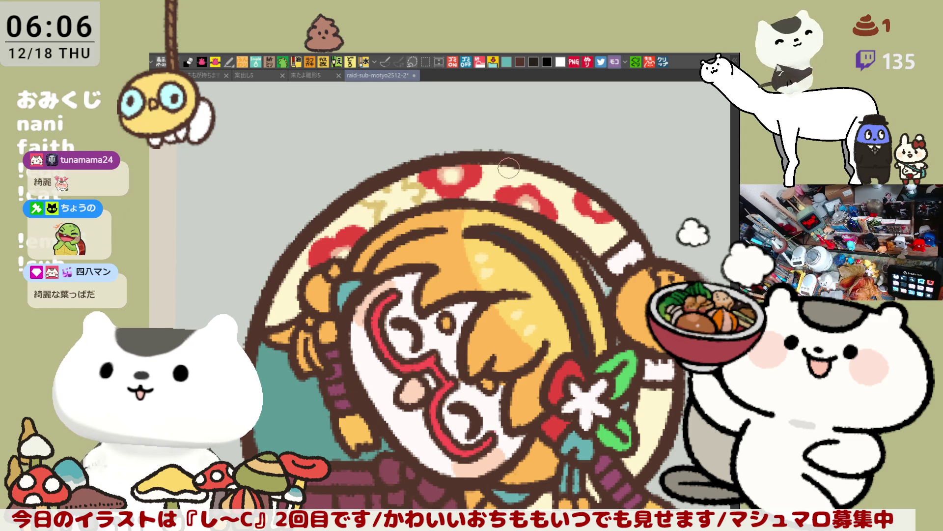
mouse_move(500, 170)
mouse_down()
mouse_move(501, 185)
mouse_move(514, 169)
mouse_move(509, 189)
mouse_move(521, 183)
mouse_up()
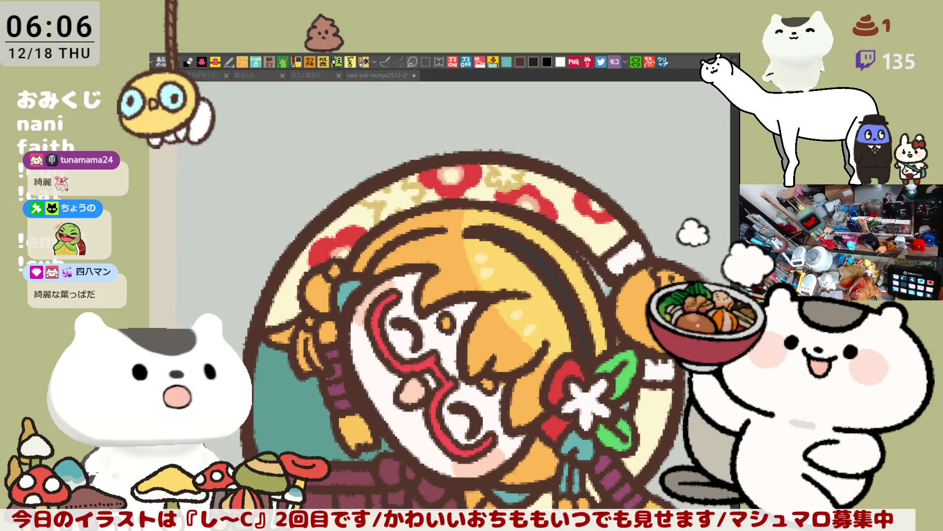
click(419, 203)
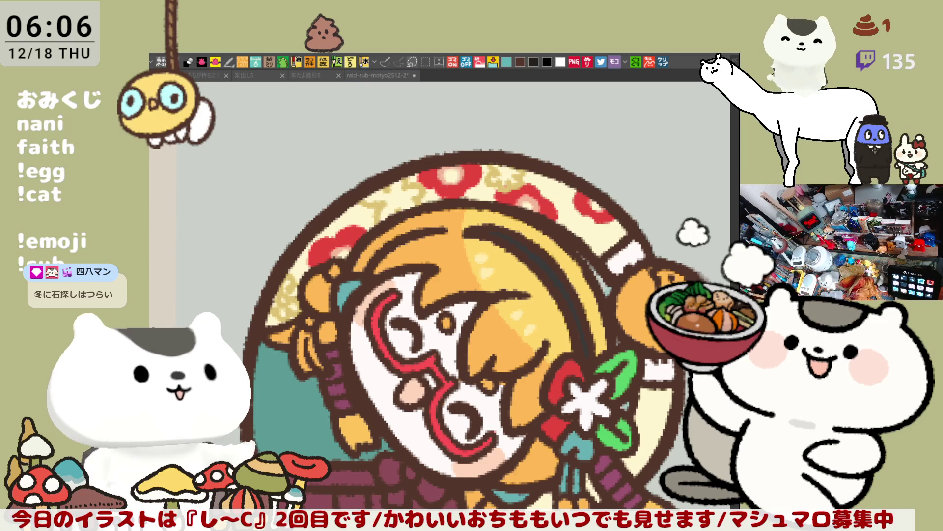
drag(395, 195, 394, 206)
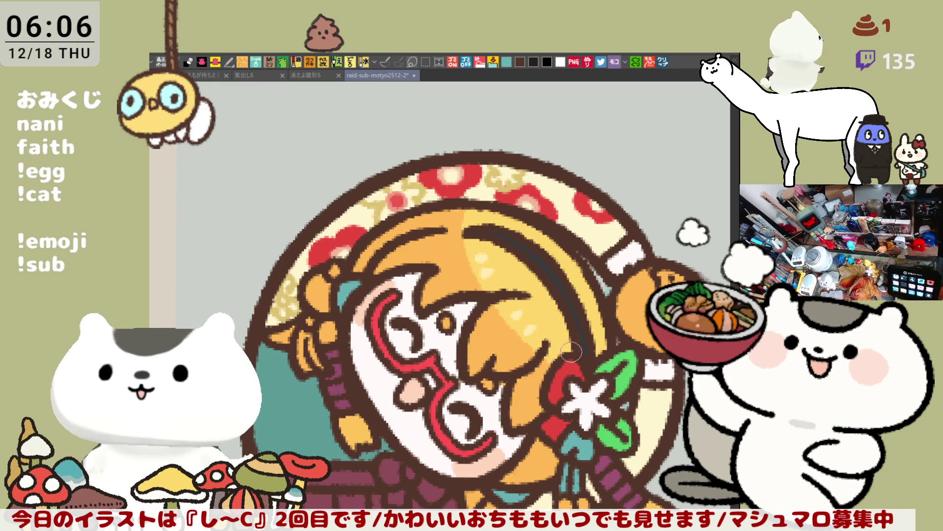
- Brush red into the cream gap on the ring just right of the white flower
scroll(573, 345, down, 3)
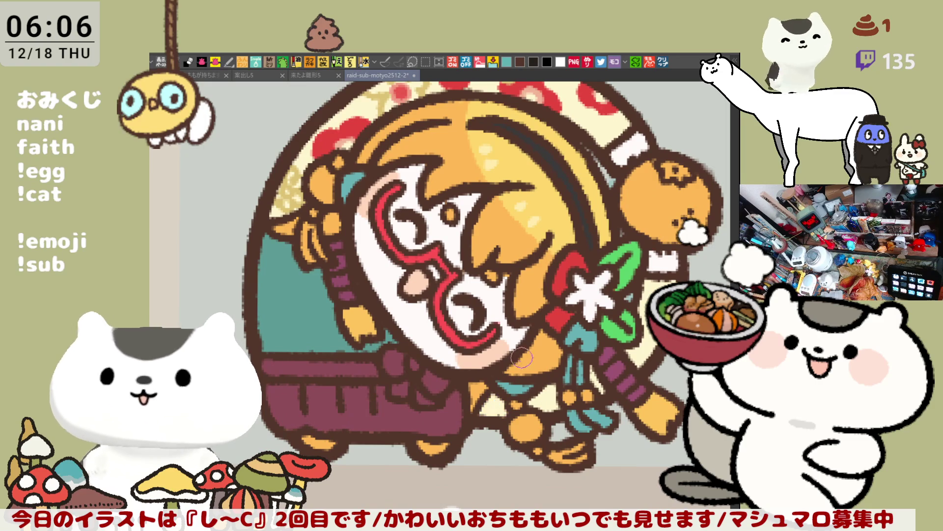
scroll(545, 165, up, 2)
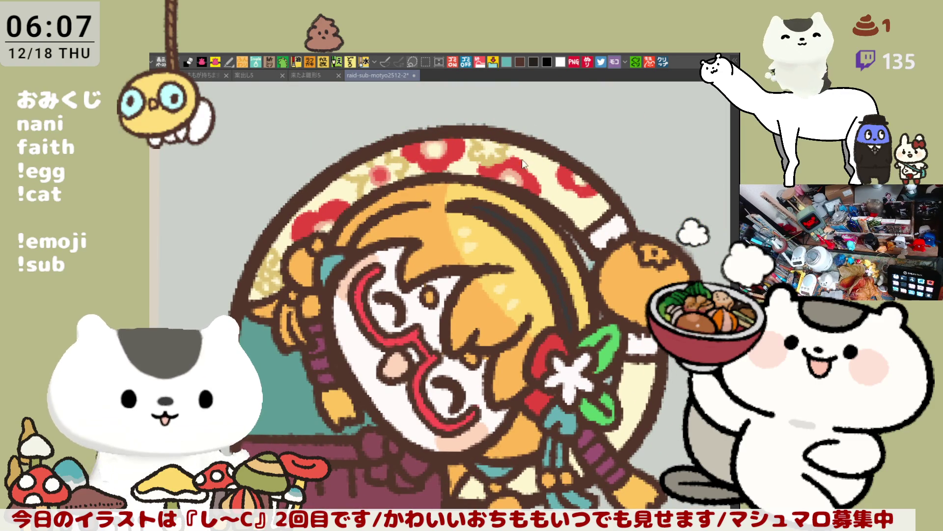
drag(631, 411, 577, 349)
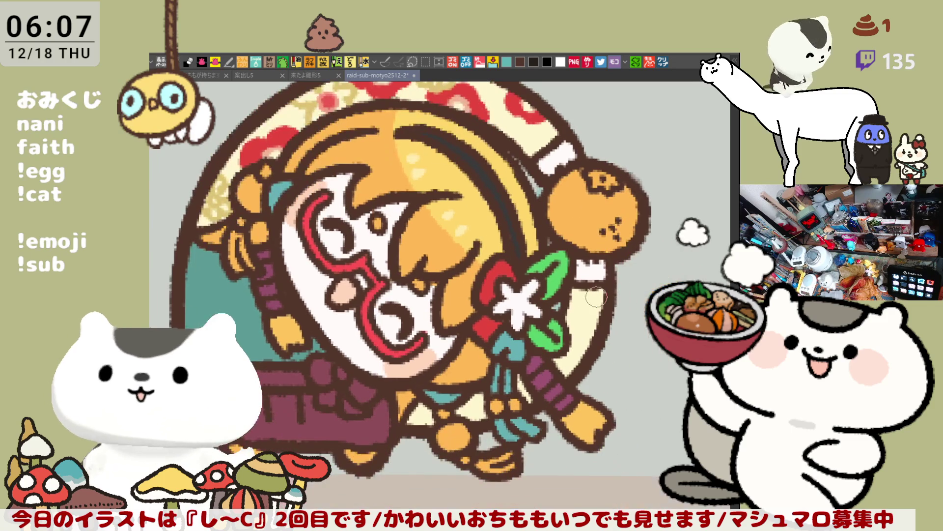
mouse_move(589, 283)
mouse_down()
mouse_move(597, 322)
mouse_move(608, 300)
mouse_up()
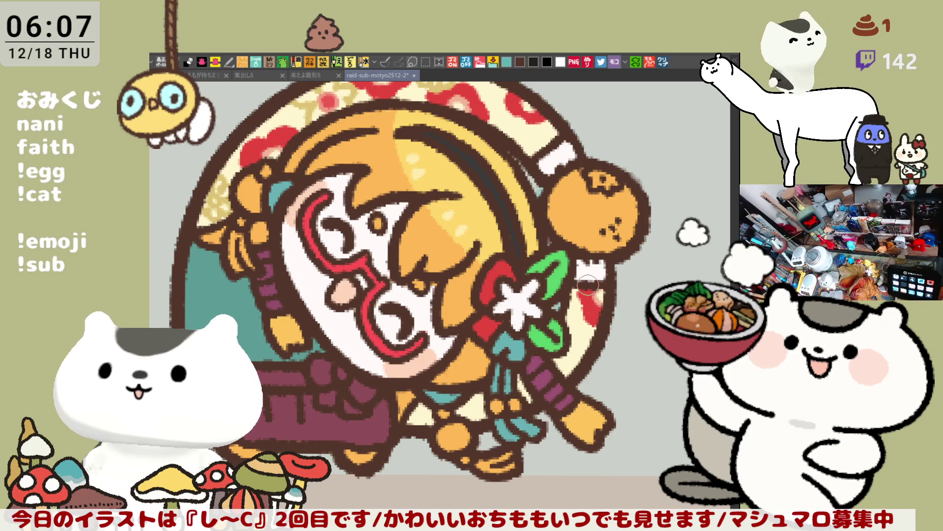
scroll(587, 284, down, 2)
scroll(588, 284, up, 2)
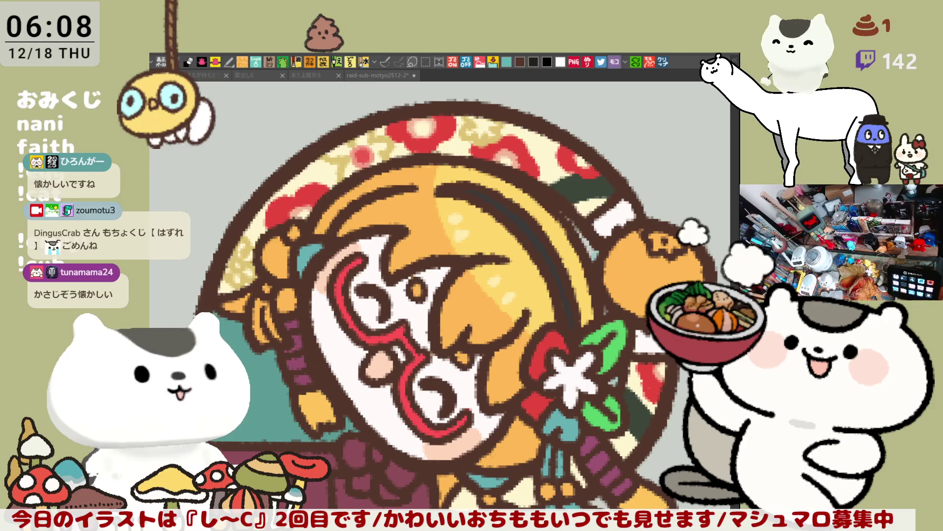
click(446, 229)
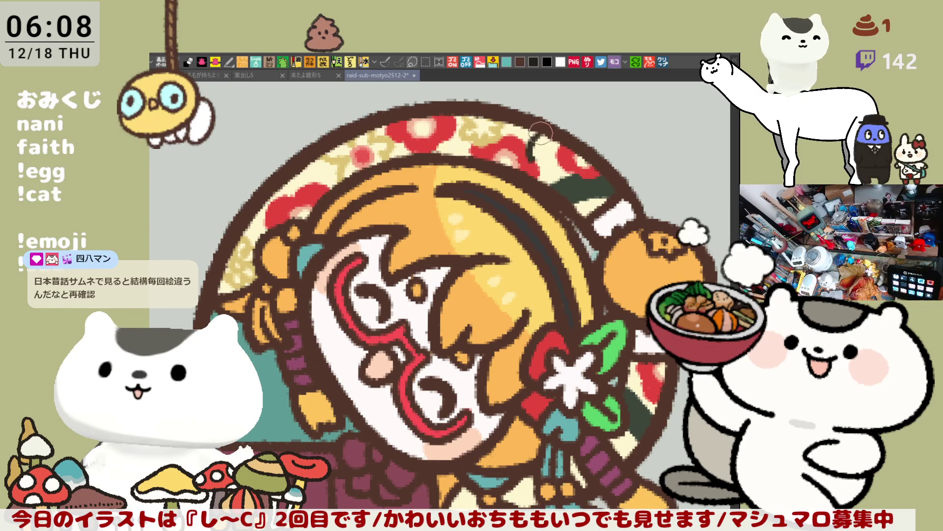
mouse_move(546, 142)
mouse_down()
mouse_move(540, 135)
mouse_move(531, 148)
mouse_move(536, 133)
mouse_move(537, 163)
mouse_move(530, 155)
mouse_up()
mouse_move(534, 146)
mouse_down()
mouse_move(524, 155)
mouse_move(533, 176)
mouse_move(543, 144)
mouse_up()
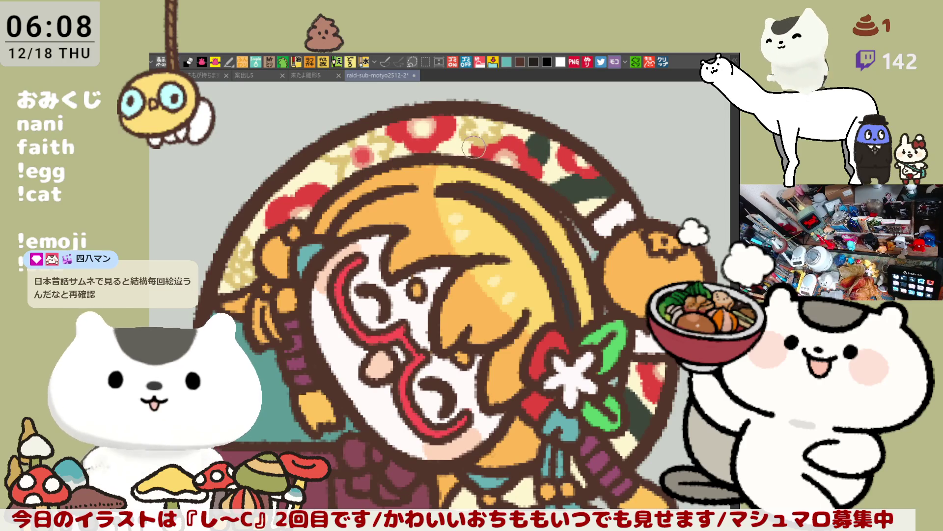
drag(449, 143, 485, 157)
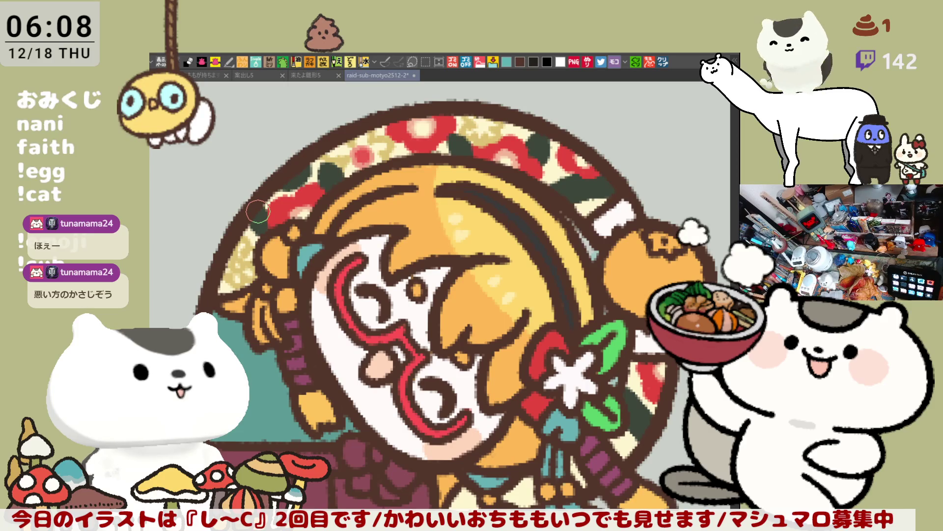
key(ctrl+0)
key(ctrl+0)
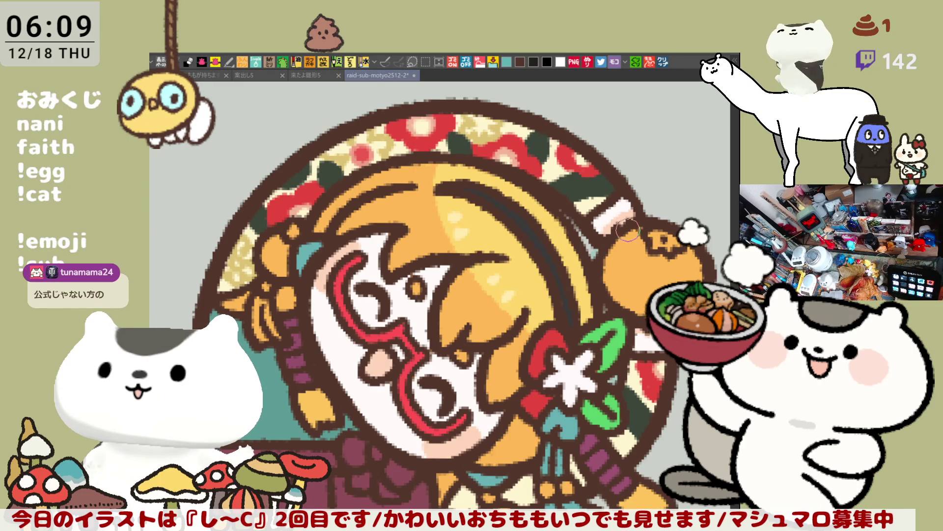
drag(627, 231, 550, 248)
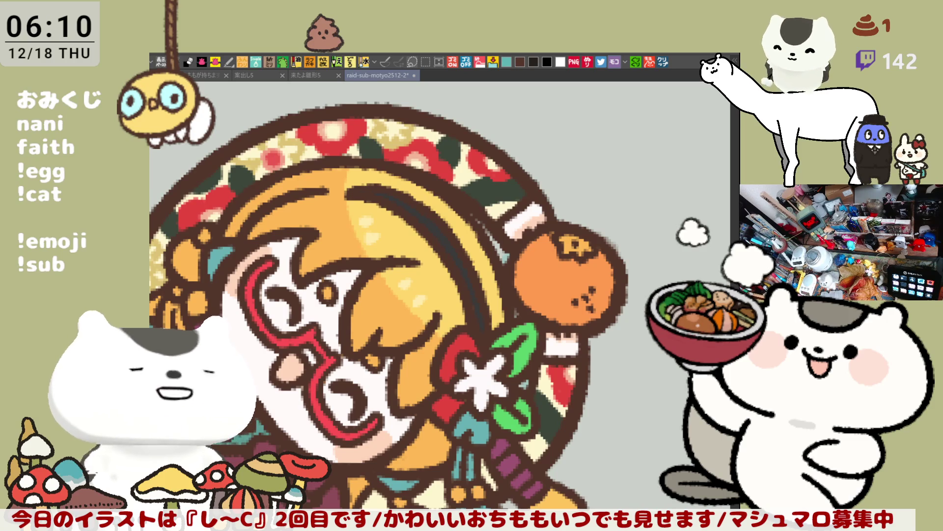
- Paste the copied anime still as a new canvas, then return to raid-sub-motyo2512-2
click(662, 62)
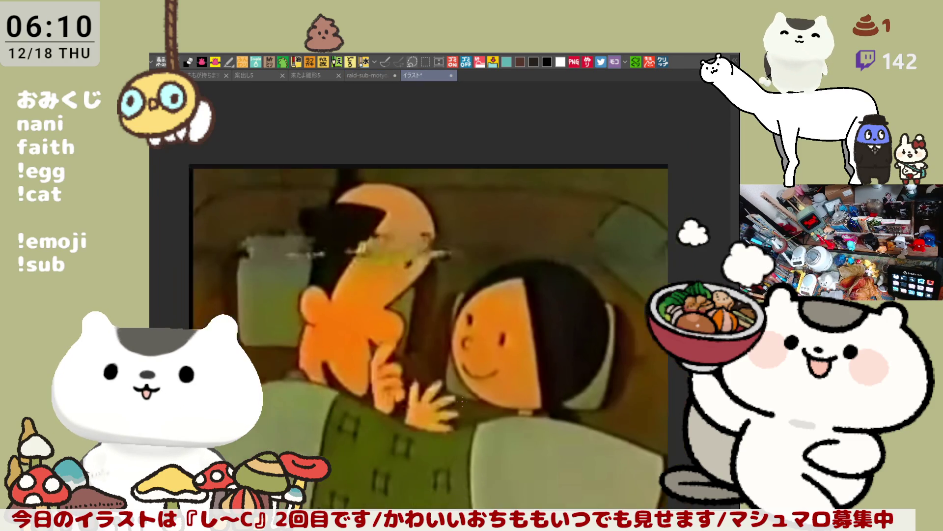
scroll(462, 403, down, 2)
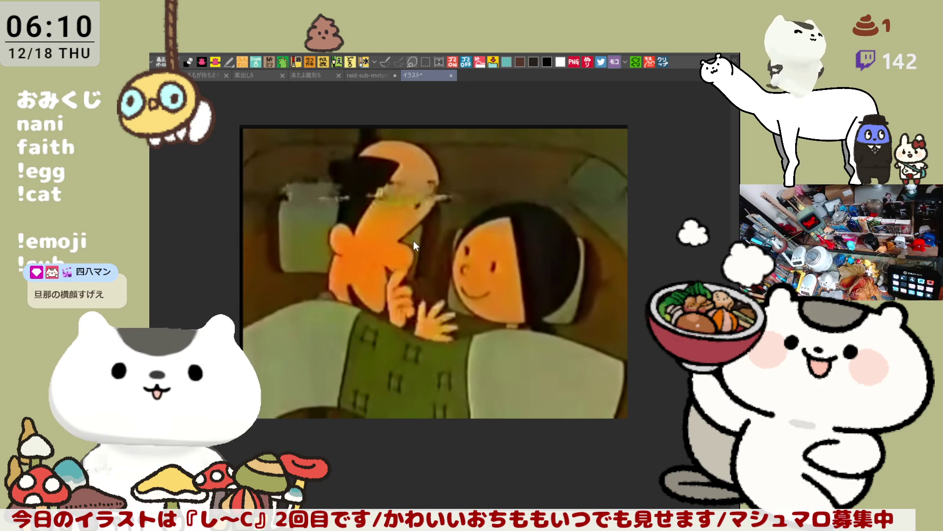
key(ctrl+shift+Tab)
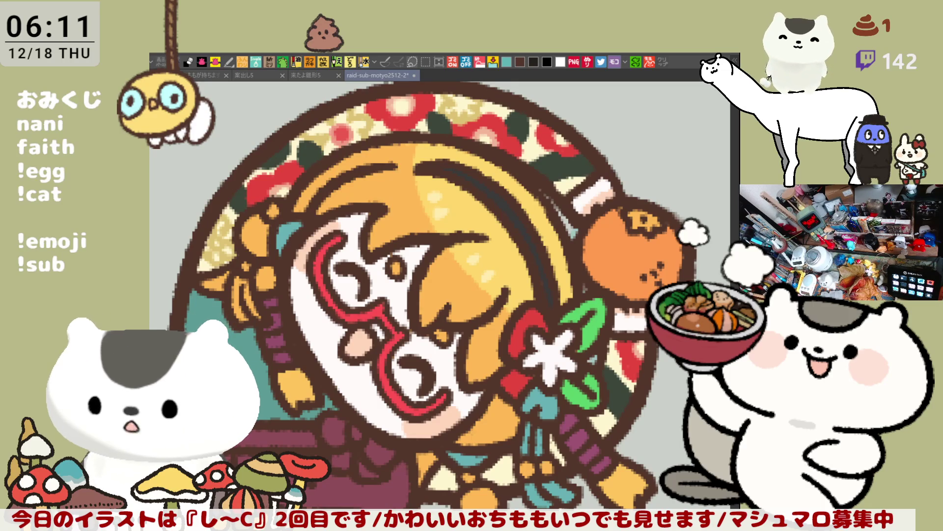
- Fill the tangerine with deeper orange, paint a green T stem on top, and dot a white highlight
drag(440, 295, 396, 256)
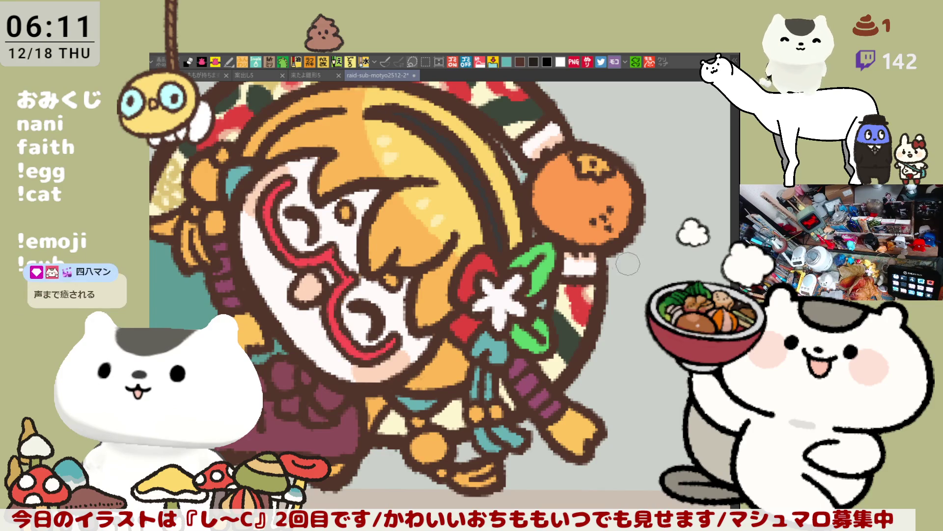
click(563, 188)
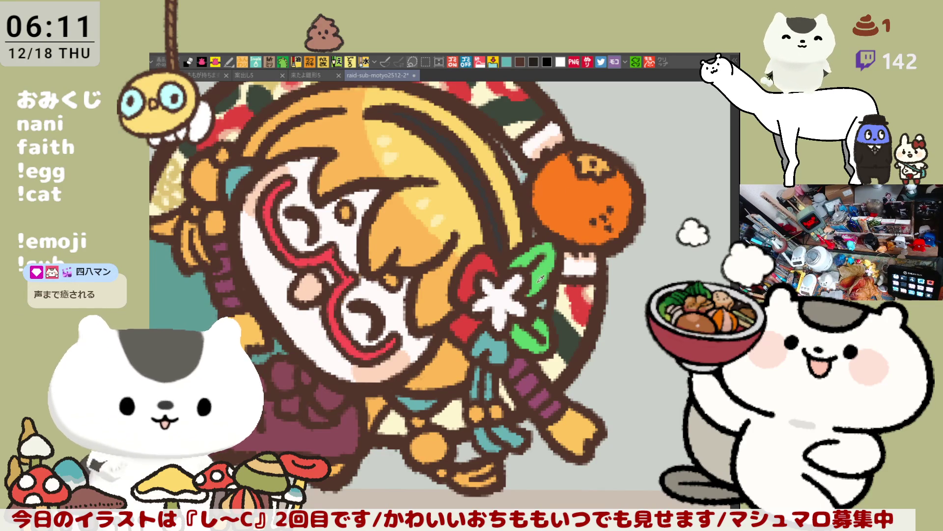
click(584, 159)
drag(583, 160, 607, 166)
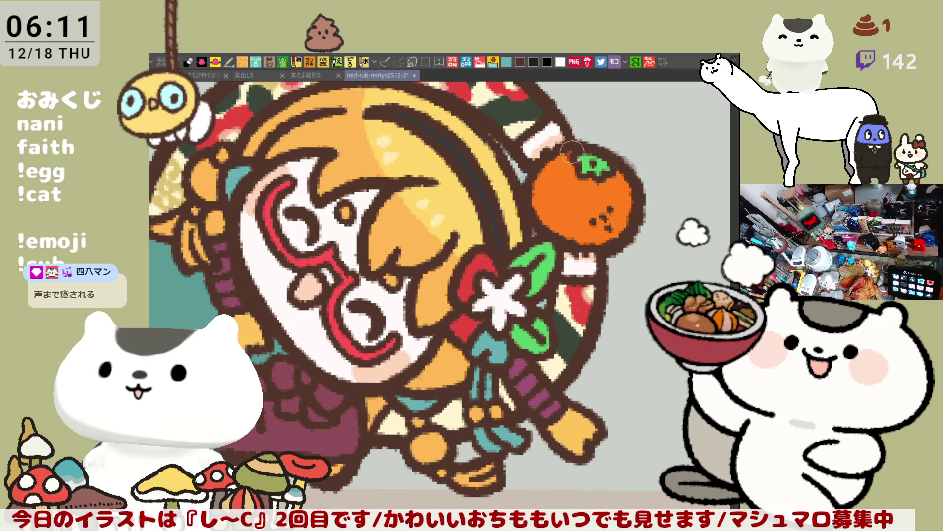
click(561, 63)
click(553, 183)
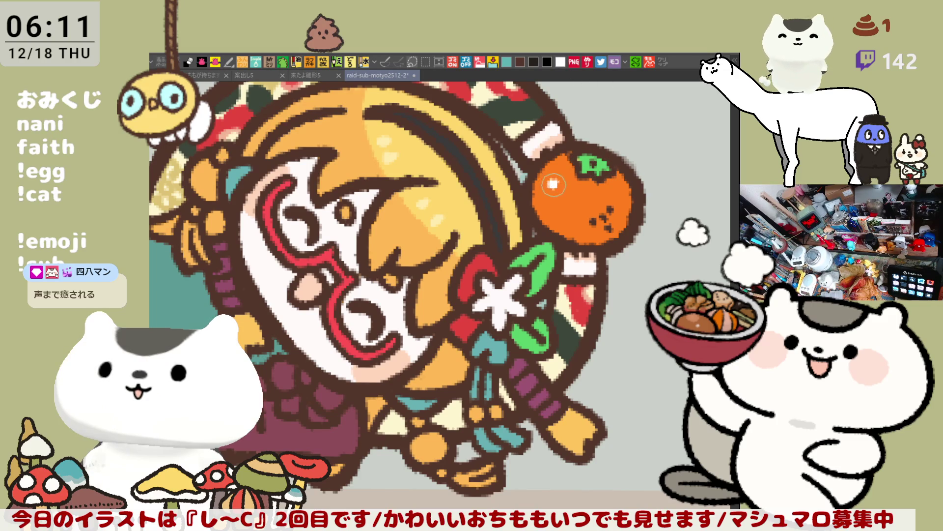
scroll(539, 261, up, 2)
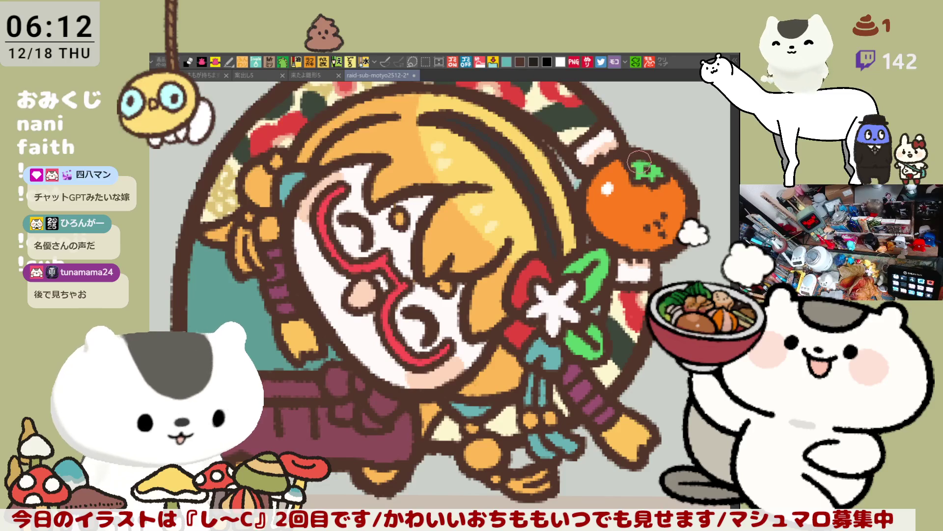
drag(611, 232, 578, 251)
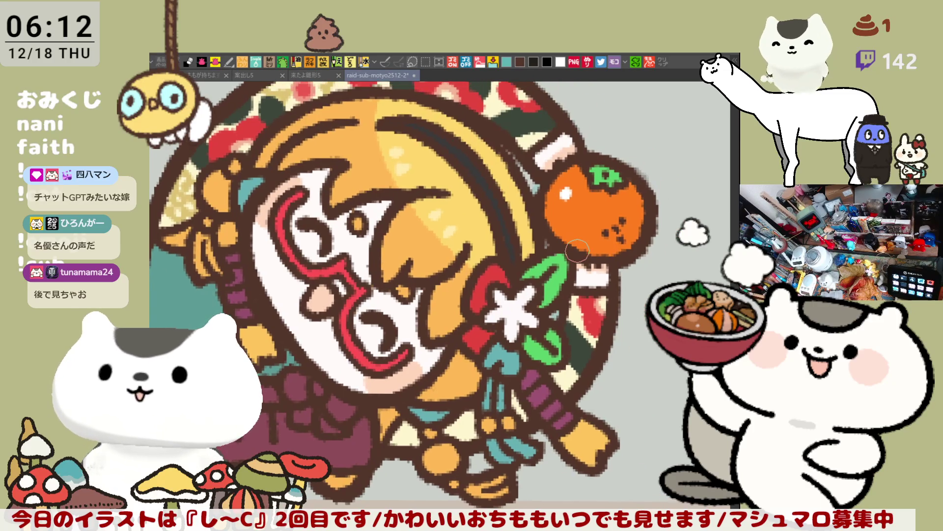
scroll(577, 251, down, 5)
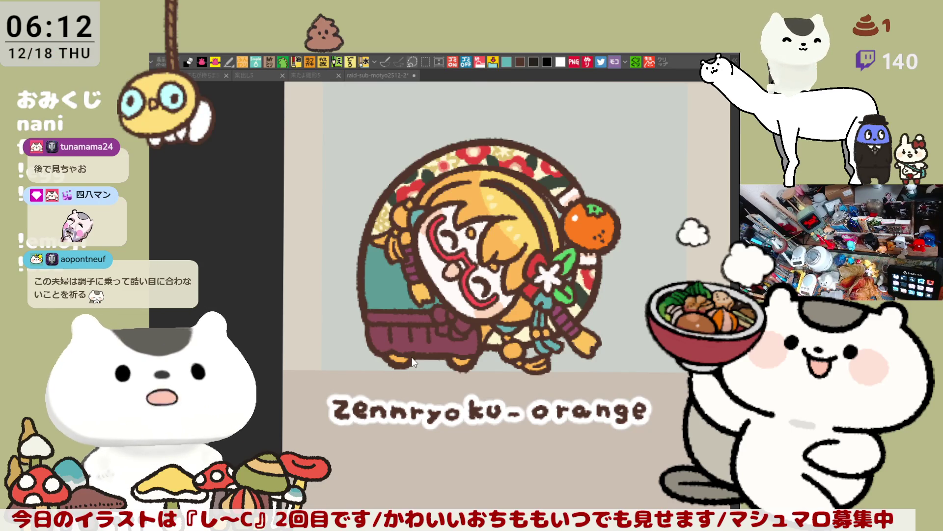
scroll(414, 347, up, 4)
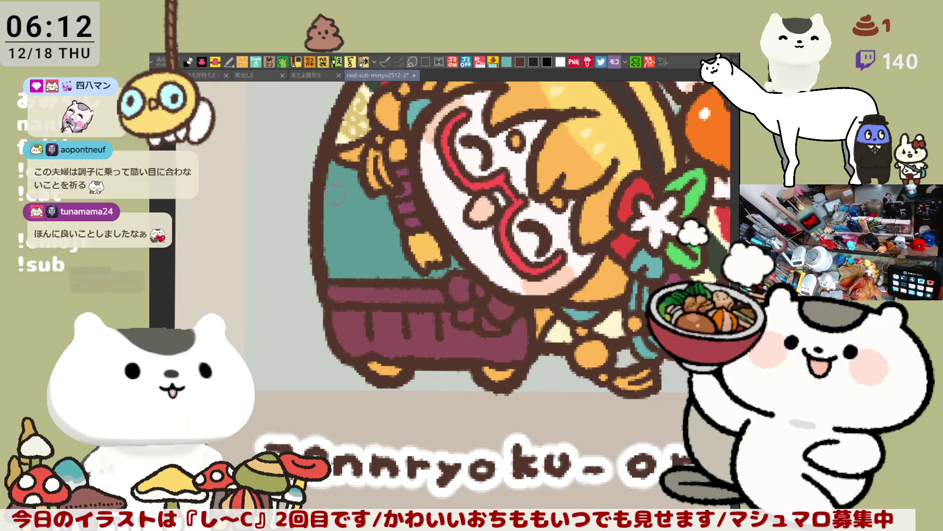
- Paint lighter and darker teal ring strokes into the background left of the character
mouse_move(321, 202)
mouse_down()
mouse_move(362, 228)
mouse_move(333, 206)
mouse_move(345, 211)
mouse_up()
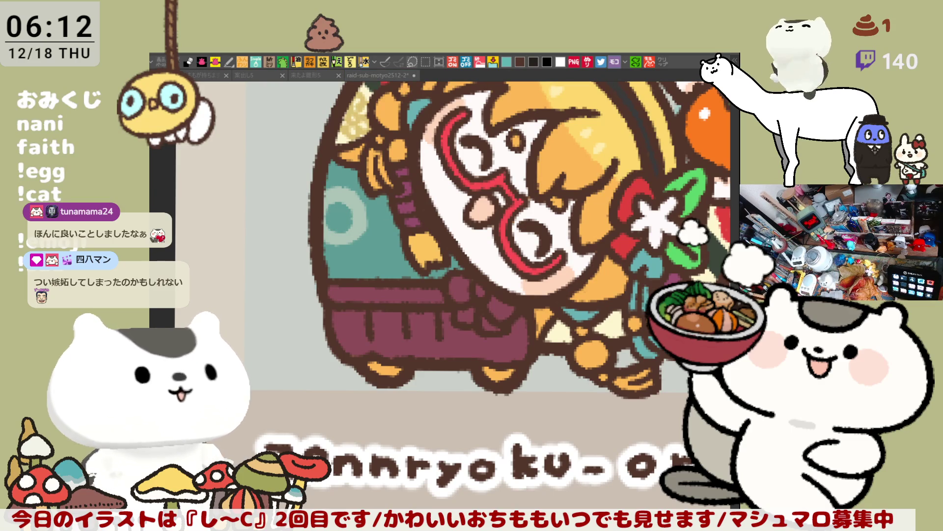
click(466, 259)
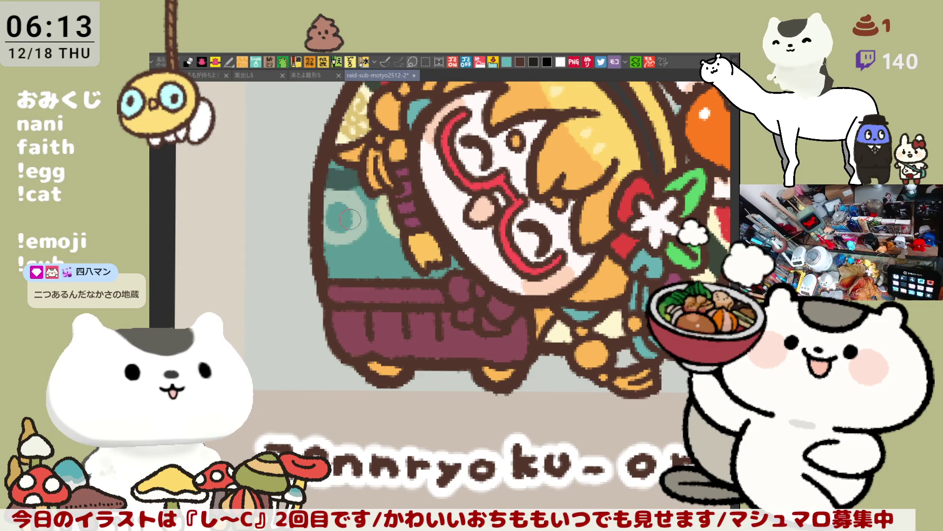
drag(339, 221, 360, 208)
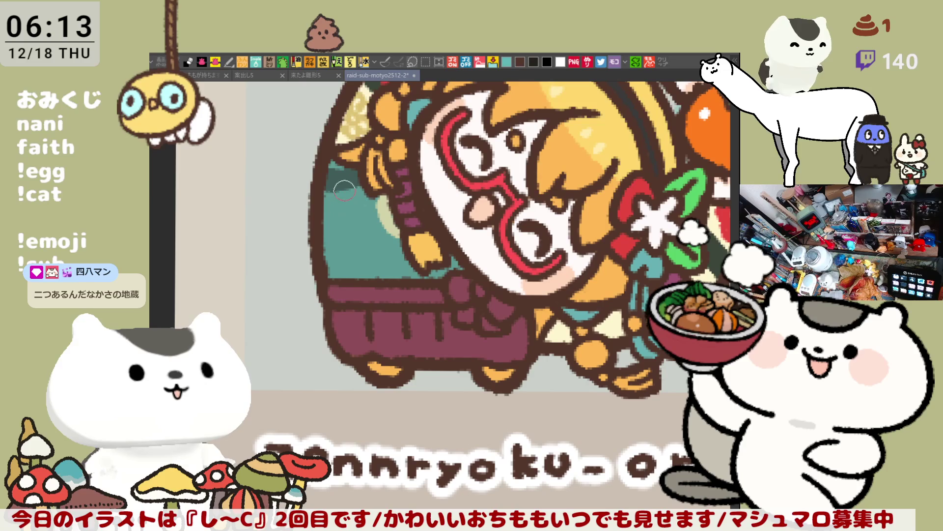
mouse_move(340, 188)
mouse_down()
mouse_move(334, 206)
mouse_move(346, 198)
mouse_move(359, 218)
mouse_move(403, 212)
mouse_move(344, 188)
mouse_up()
click(341, 256)
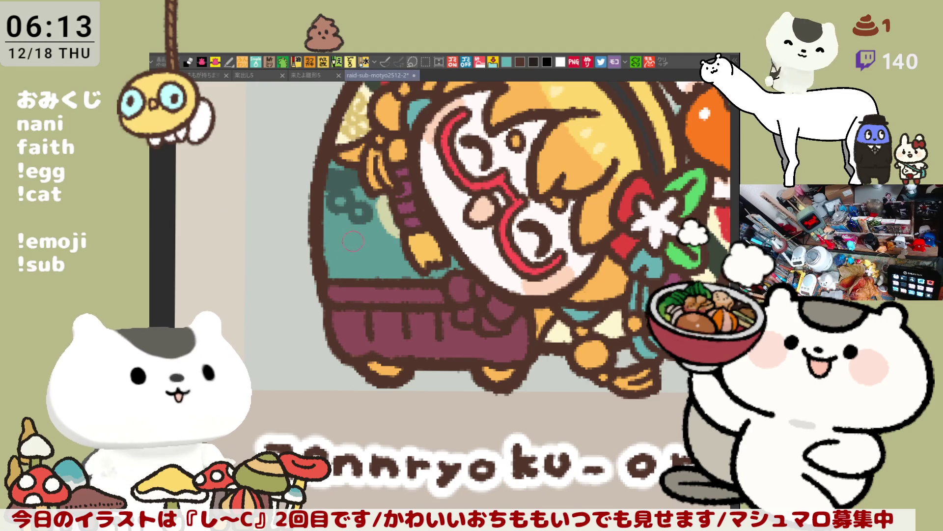
mouse_move(342, 257)
mouse_down()
mouse_move(322, 226)
mouse_move(363, 260)
mouse_move(346, 219)
mouse_move(336, 264)
mouse_move(324, 231)
mouse_move(358, 266)
mouse_move(395, 280)
mouse_move(353, 268)
mouse_move(393, 272)
mouse_move(369, 256)
mouse_up()
- Zoom out to view the grid of character icons, then recentre on the orange character's icon
scroll(370, 255, down, 5)
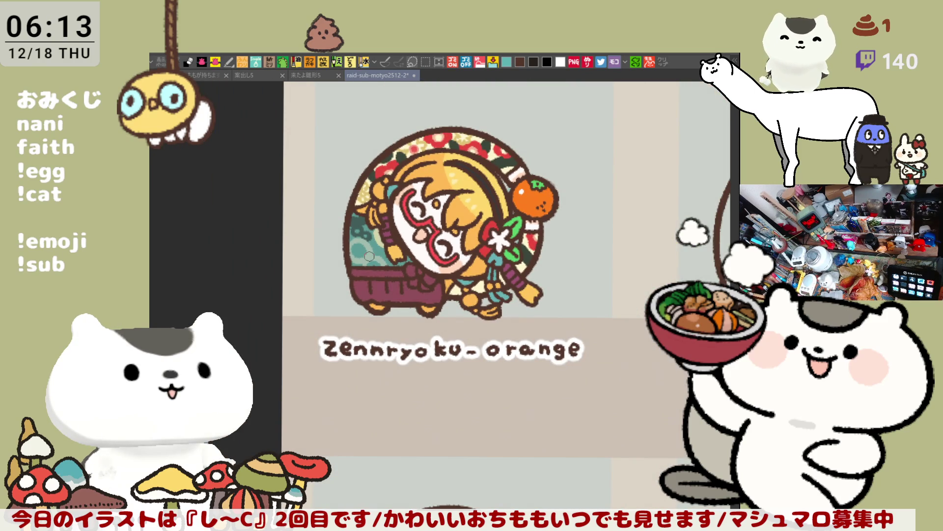
scroll(584, 278, down, 5)
drag(626, 226, 595, 326)
scroll(594, 326, down, 2)
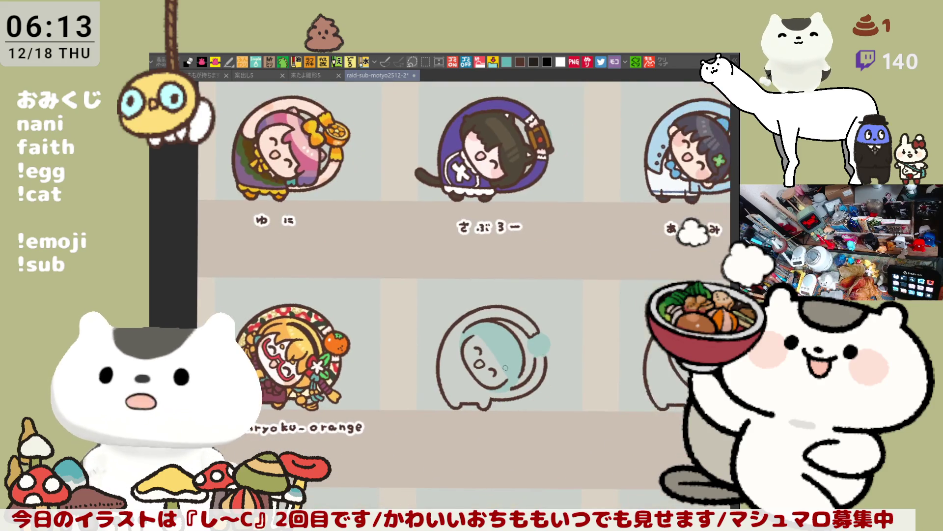
scroll(392, 366, up, 5)
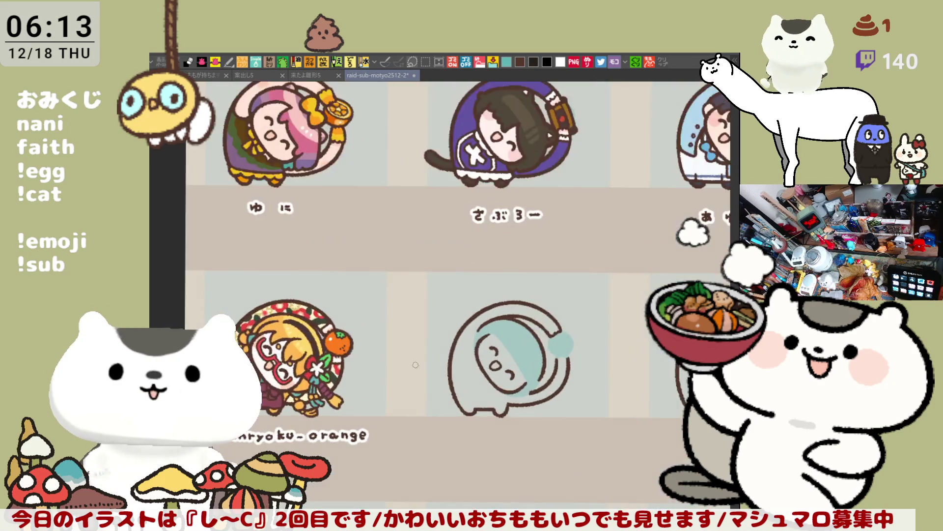
scroll(391, 366, down, 3)
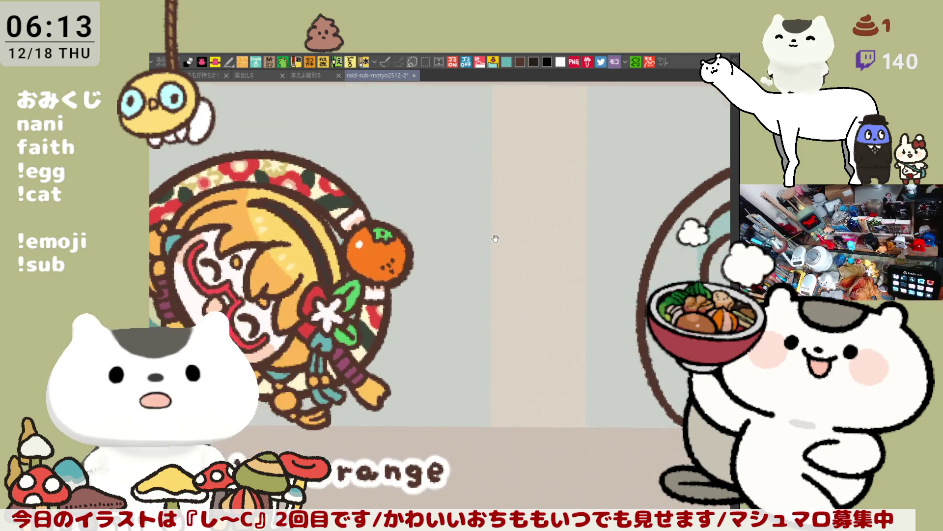
drag(471, 302, 520, 274)
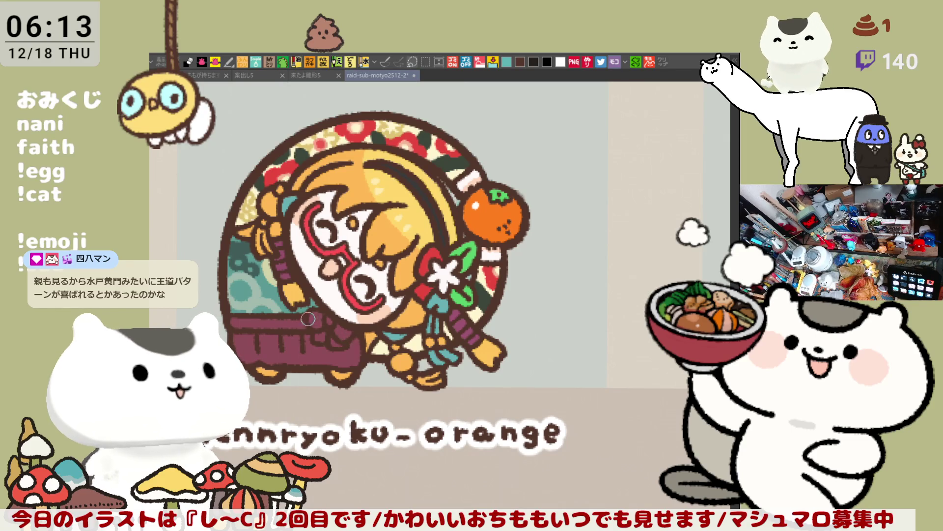
click(308, 349)
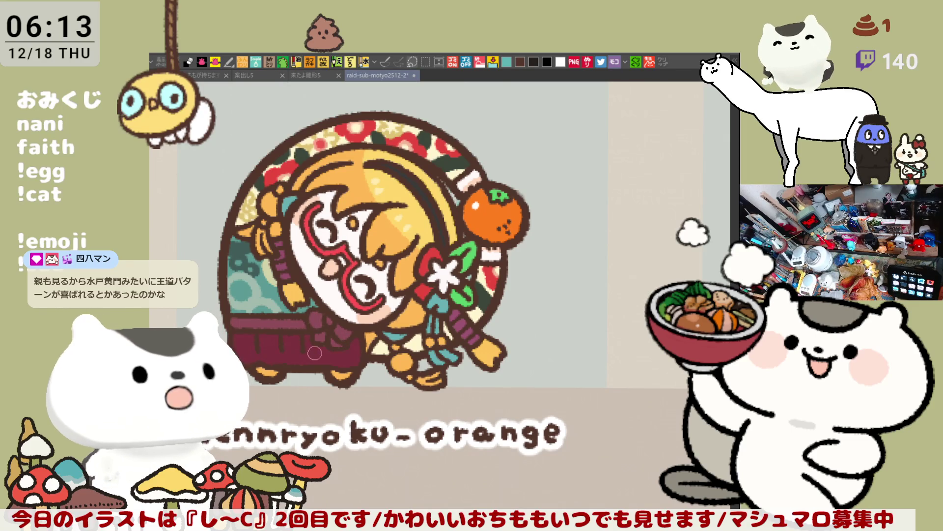
key(ctrl+z)
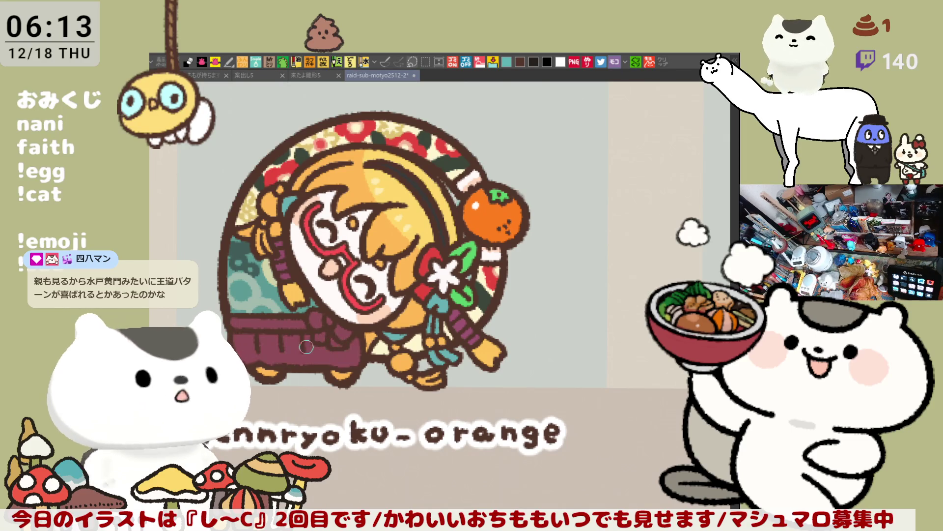
click(350, 352)
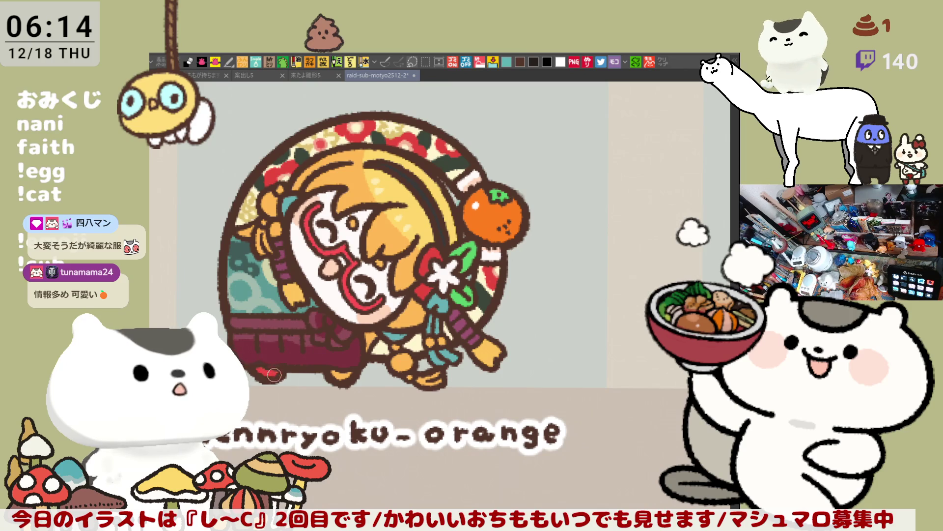
mouse_move(351, 378)
mouse_down()
mouse_move(334, 376)
mouse_move(360, 373)
mouse_up()
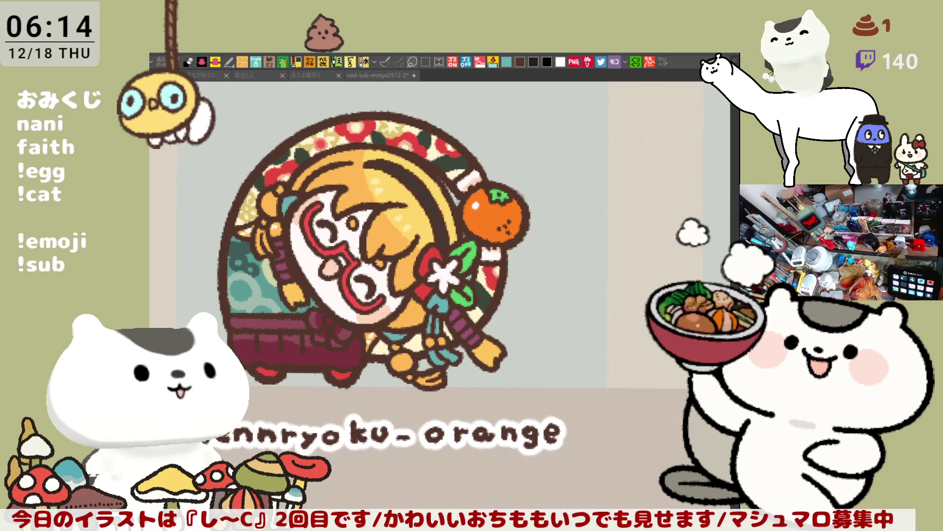
key(alt+Tab)
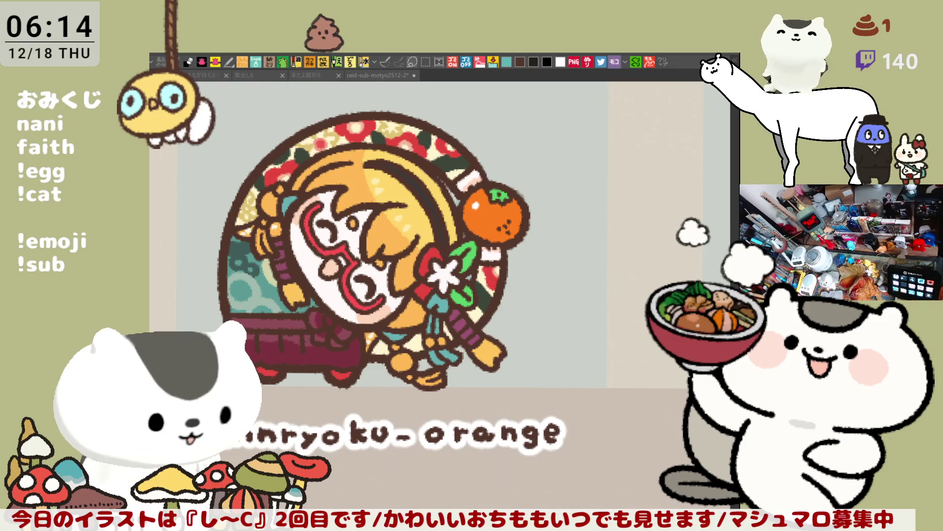
key(alt+Tab)
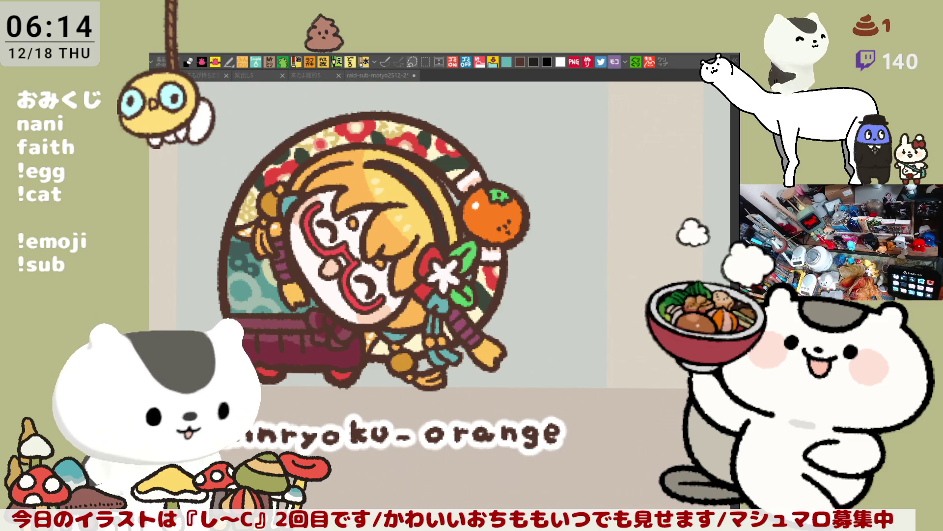
key(alt+Tab)
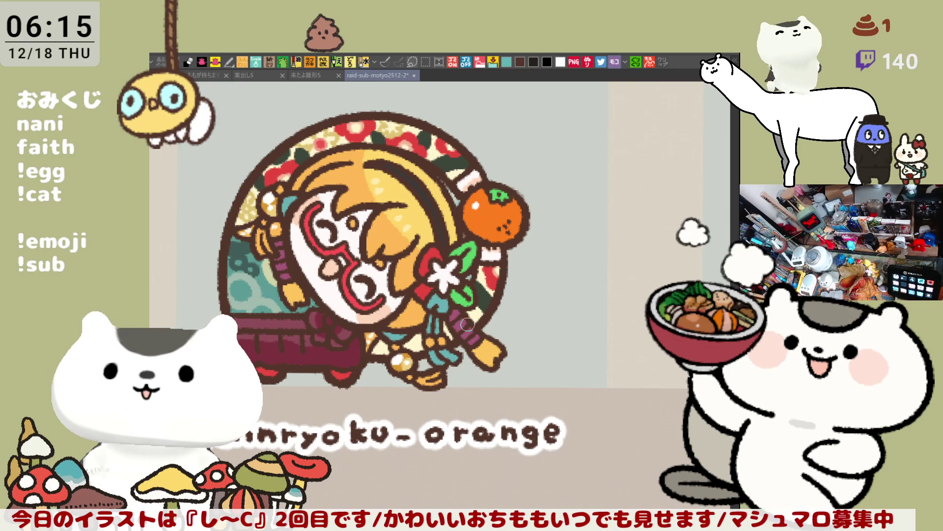
scroll(467, 324, down, 2)
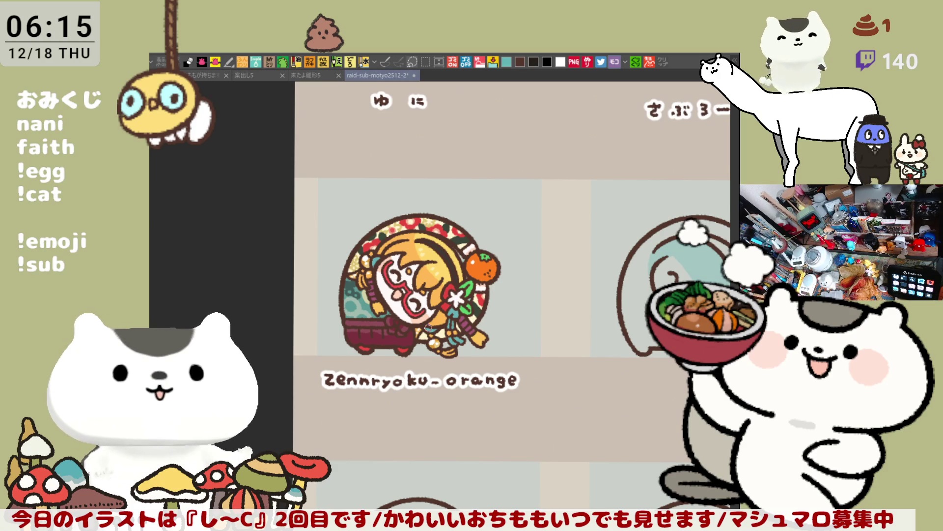
- Add a lighter streak to the maroon wagon's lower body and save the sheet with Ctrl+S
scroll(427, 328, up, 5)
mouse_move(347, 292)
mouse_down()
mouse_move(277, 305)
mouse_move(338, 295)
mouse_up()
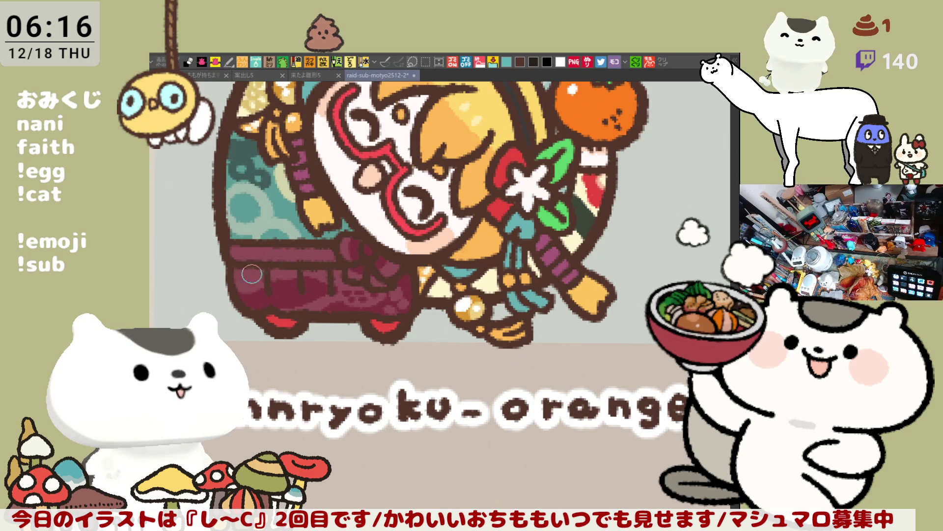
scroll(270, 274, down, 5)
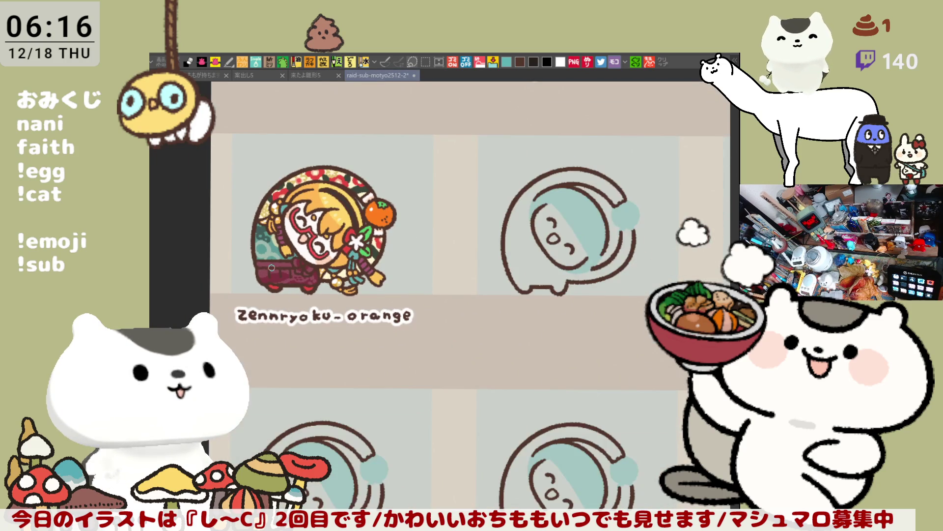
key(ctrl+s)
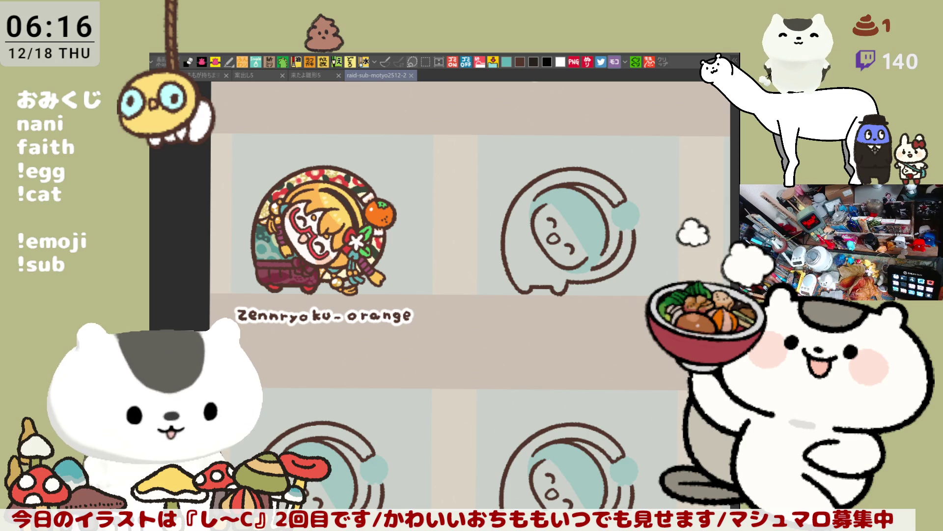
- Rectangle-select the orange sticker, copy it and paste it back in place
key(m)
drag(475, 374, 234, 153)
key(ctrl+c)
key(ctrl+v)
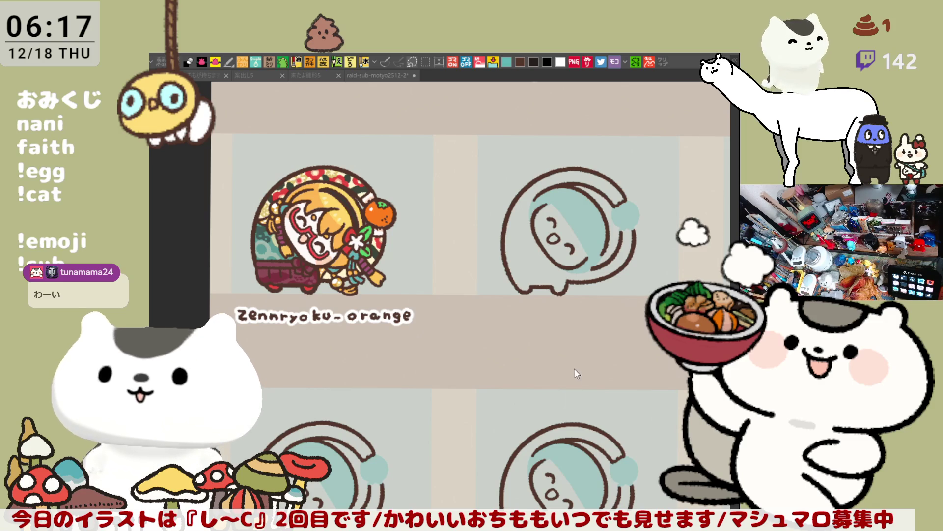
drag(578, 339, 446, 330)
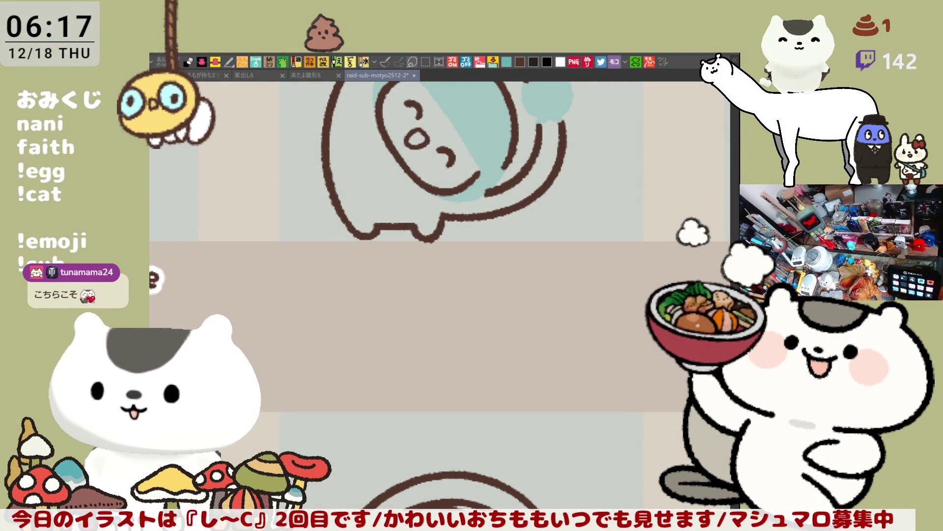
- Hand-letter 四 under the second placeholder character, undoing and redrawing misdrawn strokes
drag(448, 257, 457, 254)
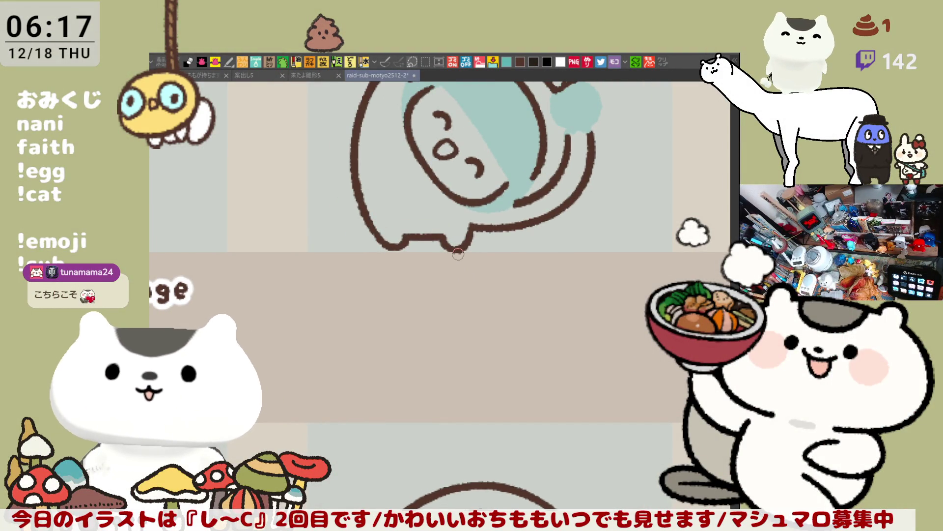
scroll(458, 254, up, 2)
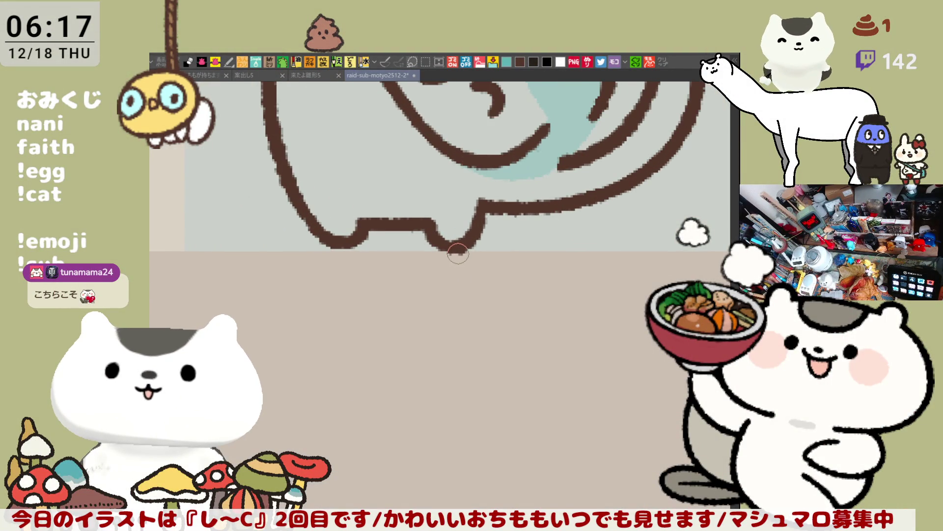
mouse_move(346, 302)
mouse_down()
mouse_move(348, 337)
mouse_move(355, 318)
mouse_move(396, 314)
mouse_move(399, 350)
mouse_up()
key(ctrl+z)
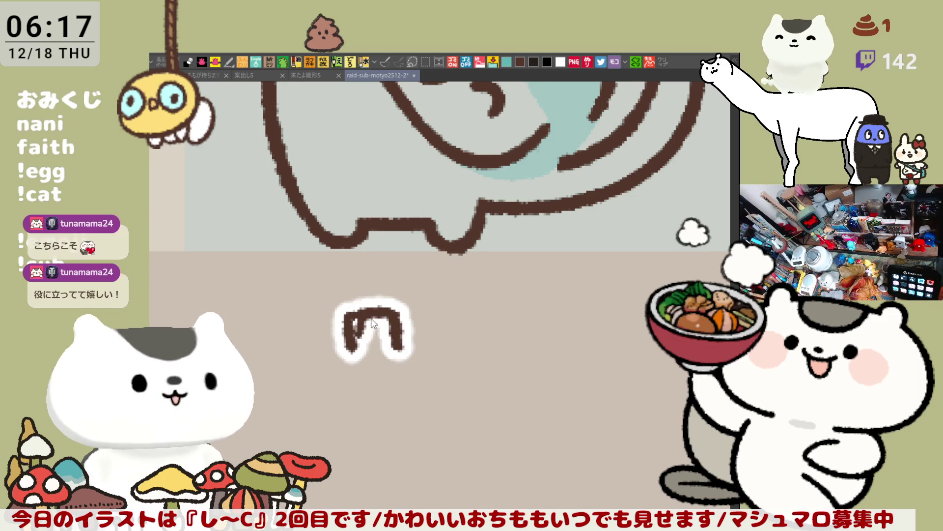
key(ctrl+z)
key(ctrl+z)
mouse_move(351, 317)
mouse_down()
mouse_move(393, 319)
mouse_move(401, 349)
mouse_up()
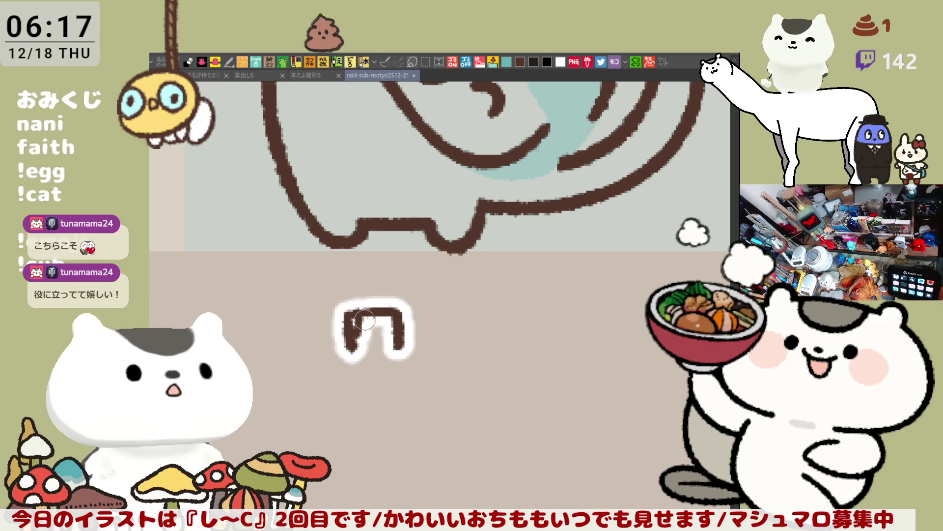
mouse_move(372, 315)
mouse_down()
mouse_move(372, 336)
mouse_move(390, 337)
mouse_move(383, 351)
mouse_move(405, 358)
mouse_up()
click(435, 345)
drag(437, 314, 439, 350)
key(ctrl+z)
- Letter ハマン after 四 to complete the label 四ハマン
key(ctrl+z)
drag(465, 319, 478, 345)
mouse_move(499, 313)
mouse_down()
mouse_move(529, 337)
mouse_move(535, 317)
mouse_move(530, 341)
mouse_up()
key(ctrl+z)
mouse_move(563, 307)
mouse_down()
mouse_move(579, 322)
mouse_move(605, 319)
mouse_up()
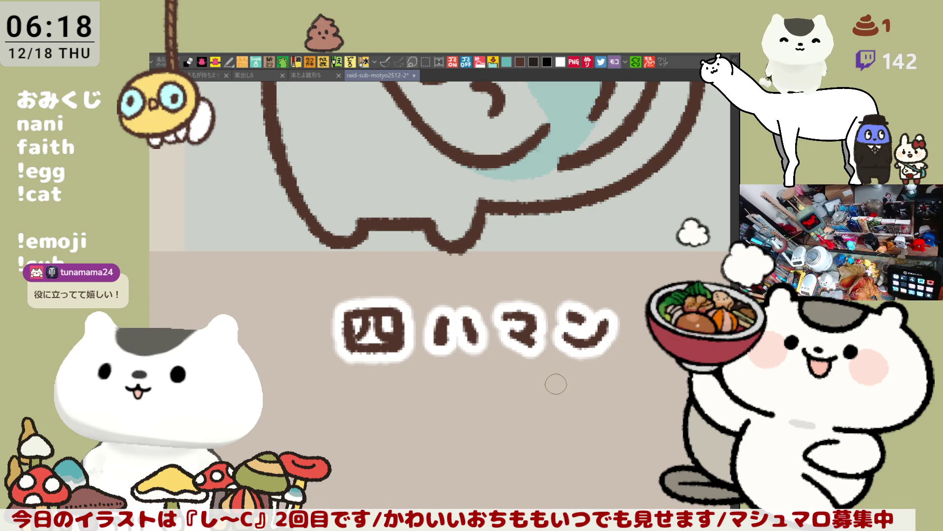
scroll(556, 384, down, 3)
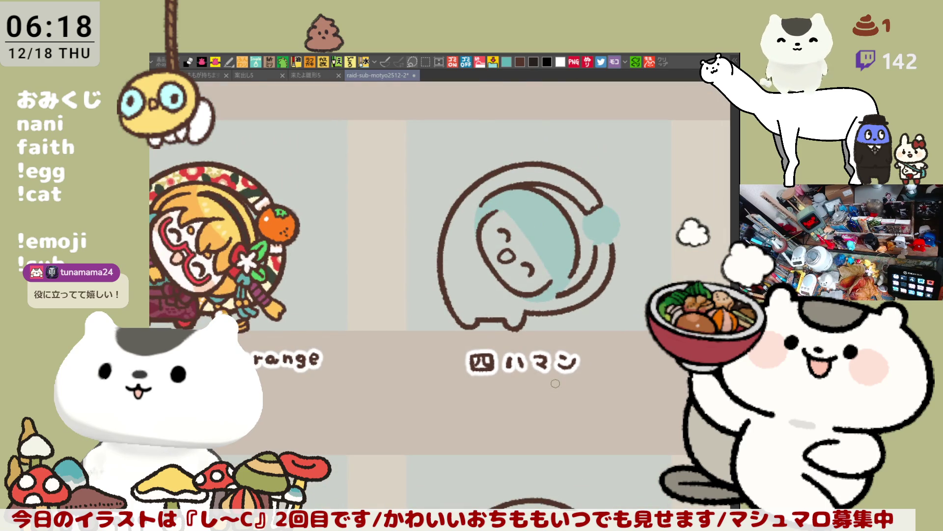
scroll(555, 383, down, 2)
scroll(555, 384, down, 3)
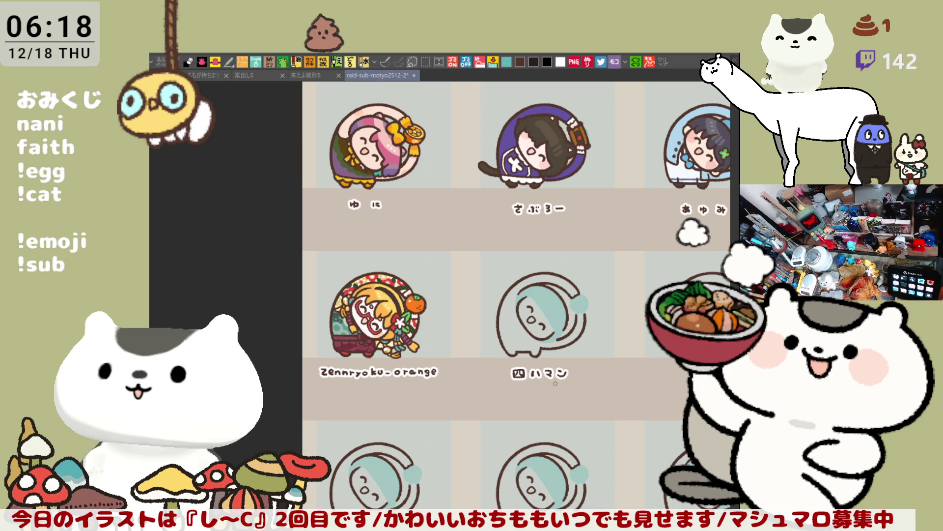
- Hand-letter ちょうの beneath the next slot's placeholder character
drag(596, 409, 535, 380)
scroll(479, 398, down, 5)
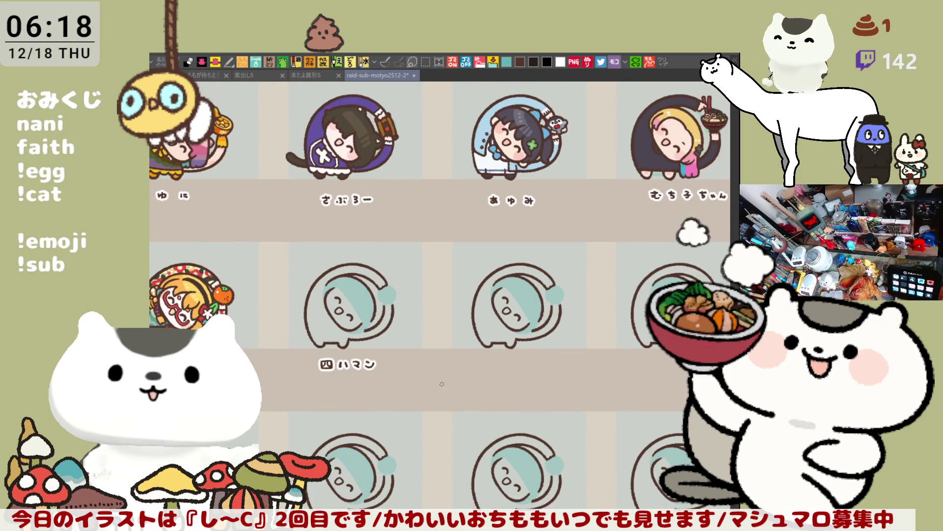
scroll(447, 380, up, 5)
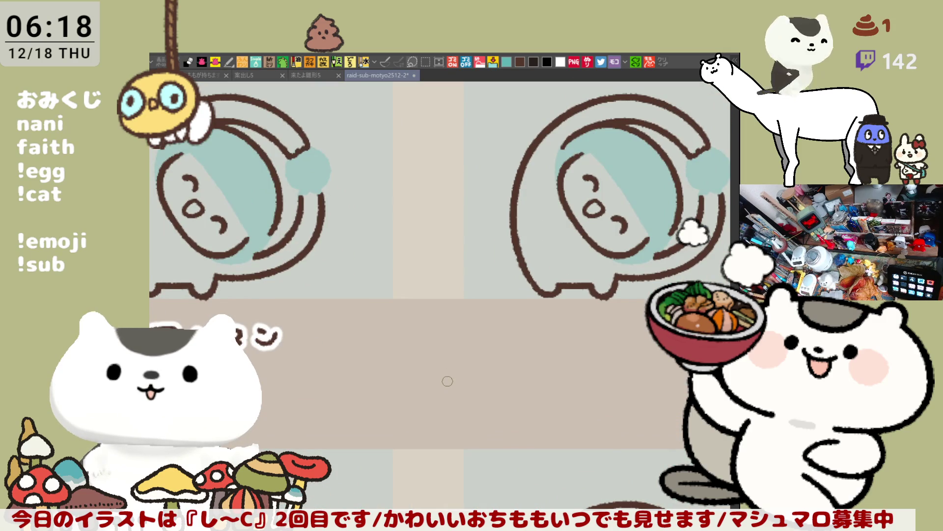
scroll(447, 381, right, 5)
scroll(456, 262, down, 3)
drag(445, 267, 462, 267)
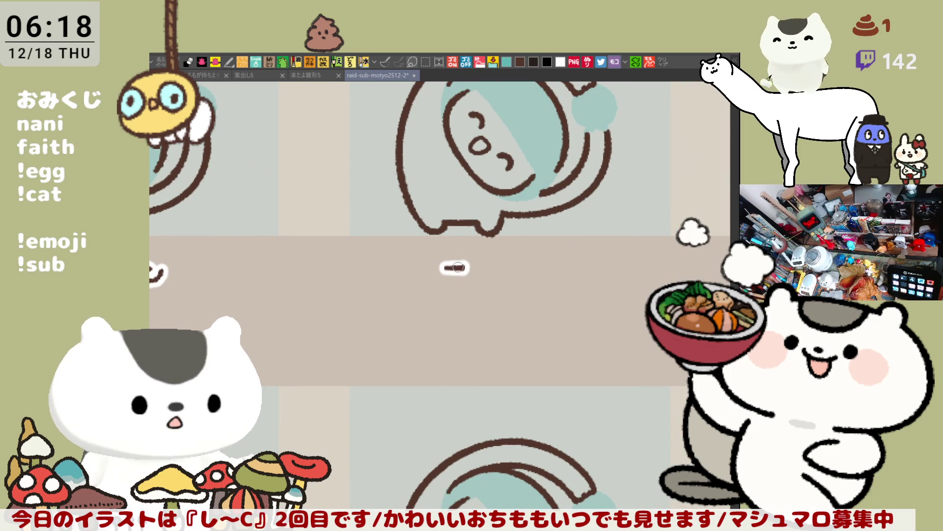
mouse_move(455, 262)
mouse_down()
mouse_move(452, 282)
mouse_move(521, 265)
mouse_move(516, 286)
mouse_move(549, 273)
mouse_up()
scroll(567, 271, left, 5)
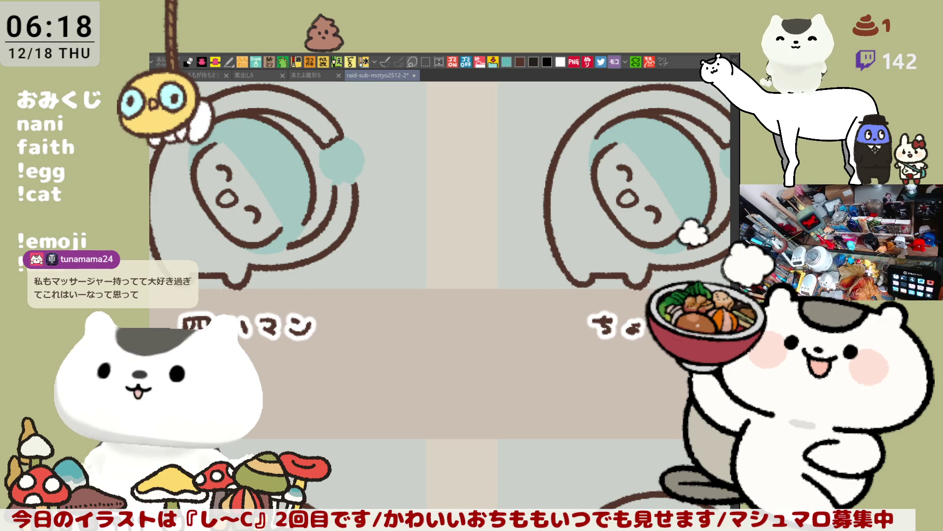
- Zoom out and rectangle-select the 四ハマン panel
key(ctrl+minus)
key(ctrl+minus)
key(ctrl+minus)
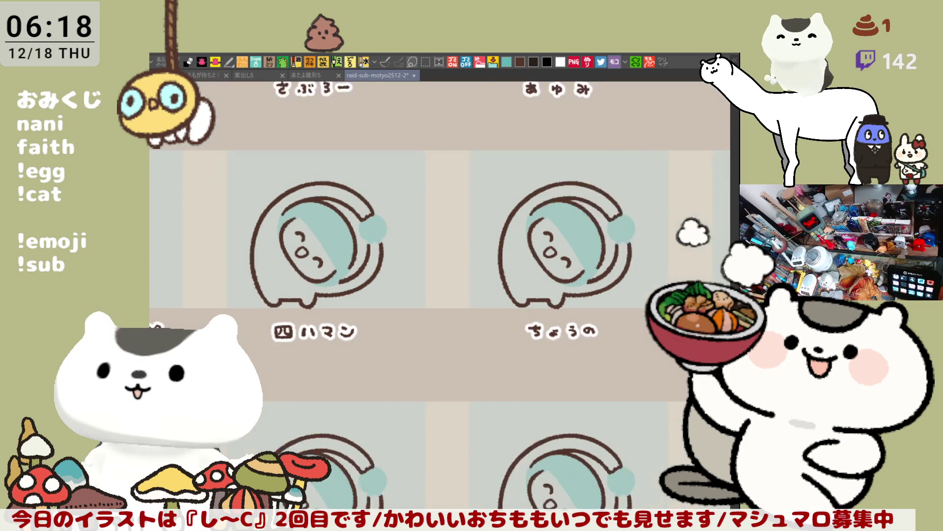
key(m)
mouse_move(414, 374)
mouse_down()
mouse_move(307, 262)
mouse_move(262, 182)
mouse_up()
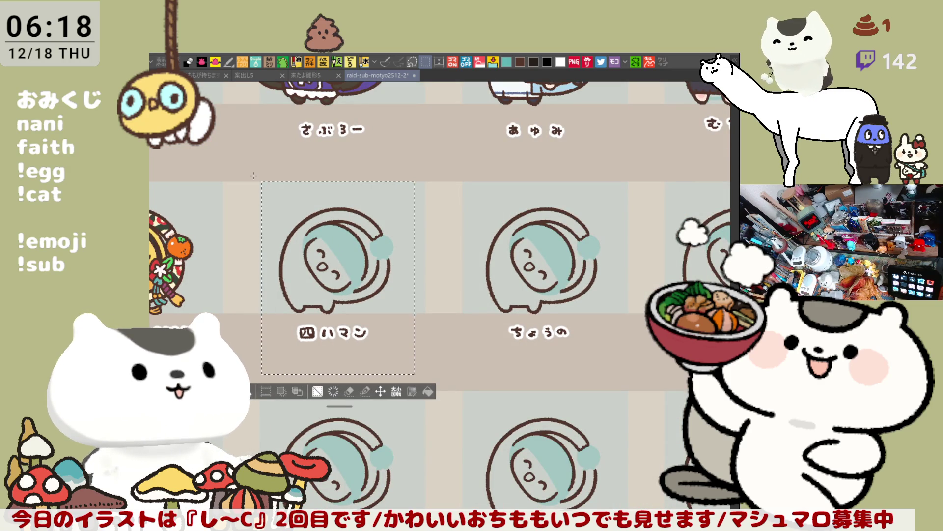
- Recolour the selected panel's line art light teal and deselect it
key(ctrl+shift+c)
key(ctrl+d)
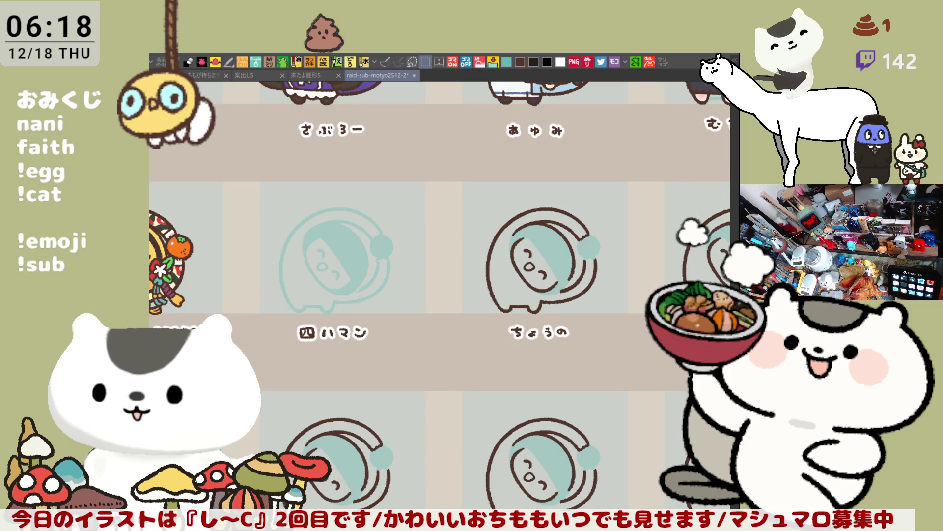
drag(362, 423, 462, 408)
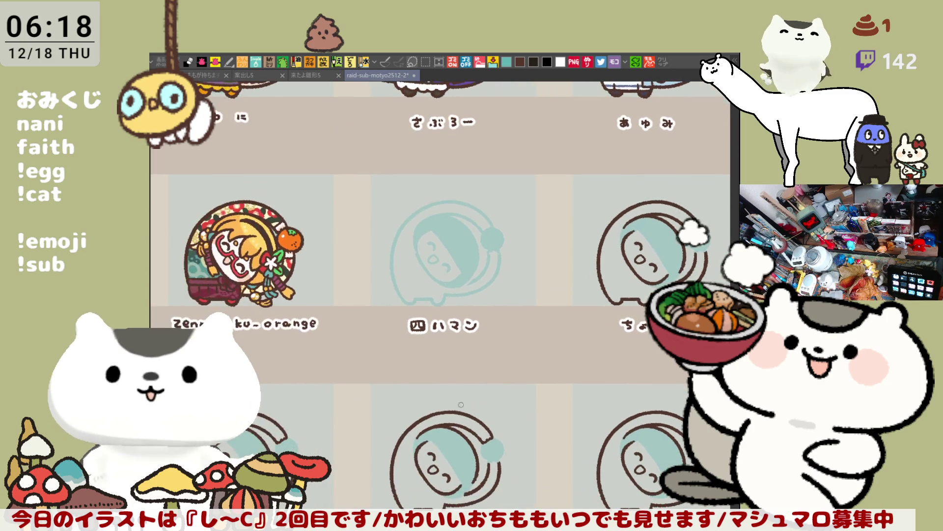
key(minus)
key(minus)
key(minus)
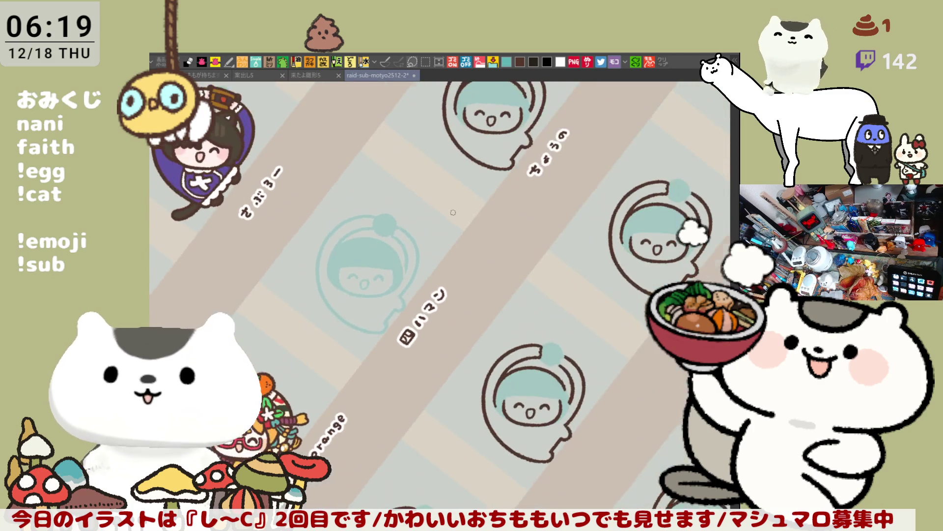
scroll(463, 210, up, 6)
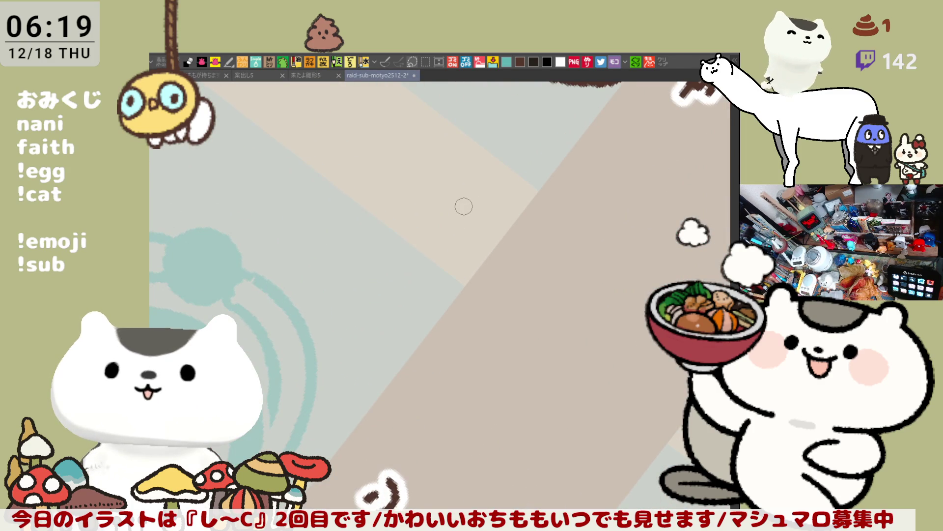
scroll(311, 405, down, 5)
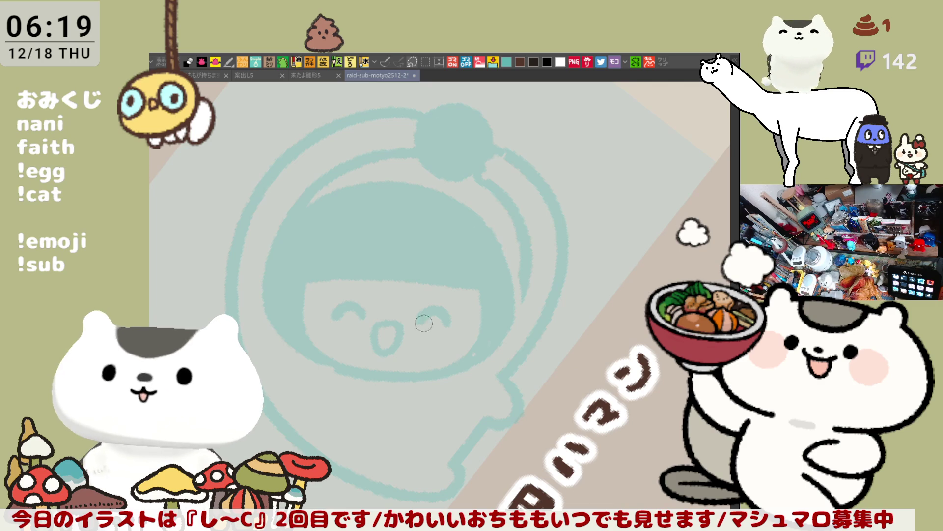
- Sketch the left side of the face-window outline, undoing stray and misdrawn strokes
mouse_move(314, 216)
mouse_down()
mouse_move(284, 232)
mouse_move(290, 344)
mouse_up()
key(ctrl+z)
drag(332, 211, 294, 345)
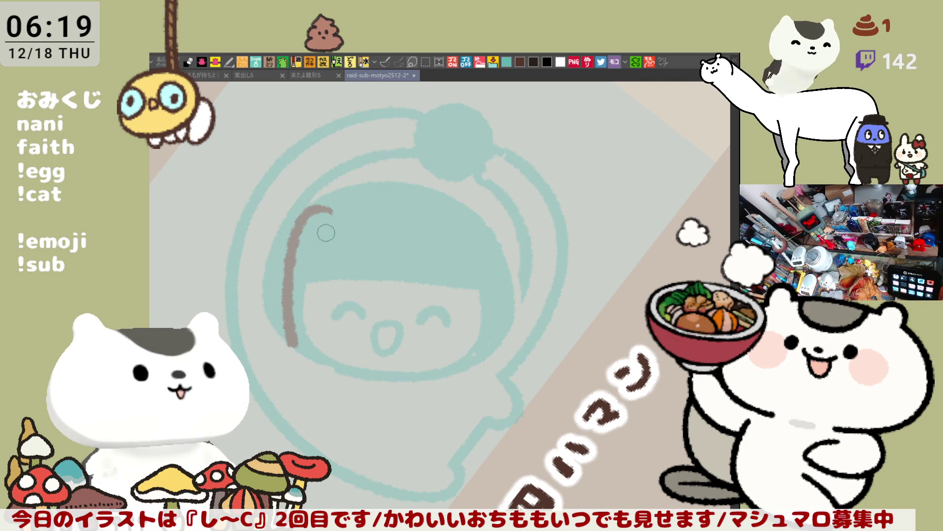
mouse_move(319, 212)
mouse_down()
mouse_move(449, 221)
mouse_move(314, 206)
mouse_move(293, 294)
mouse_move(297, 356)
mouse_up()
key(ctrl+z)
key(ctrl+z)
drag(304, 206, 491, 216)
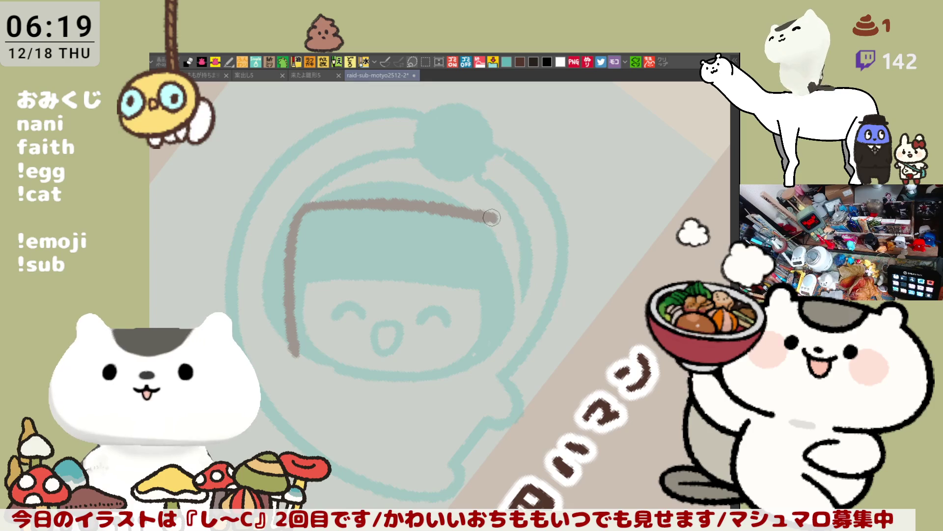
key(ctrl+z)
key(ctrl+z)
mouse_move(317, 209)
mouse_down()
mouse_move(294, 246)
mouse_move(298, 344)
mouse_up()
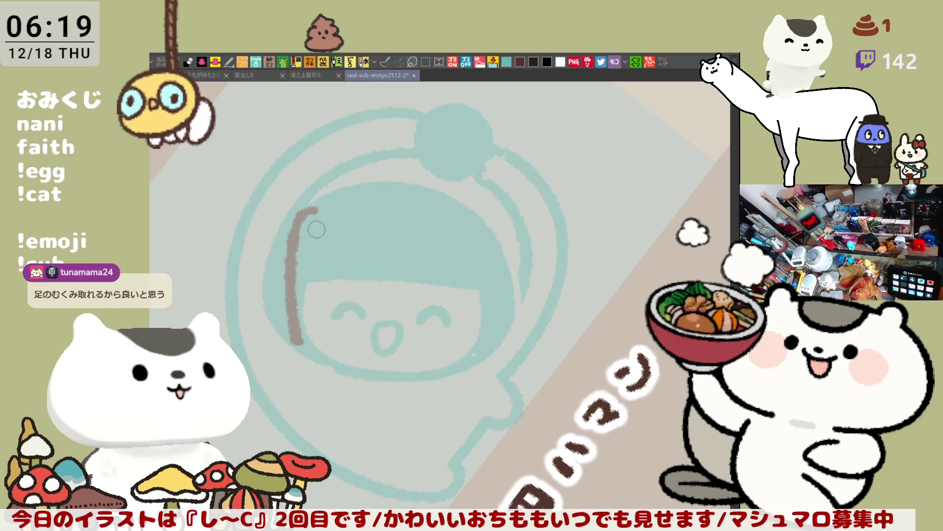
mouse_move(314, 212)
mouse_down()
mouse_move(485, 222)
mouse_move(344, 212)
mouse_move(485, 222)
mouse_move(502, 275)
mouse_up()
key(ctrl+z)
key(ctrl+z)
- Draw the outline's right side down from the top corner, retrying until it sits right
drag(489, 221, 488, 343)
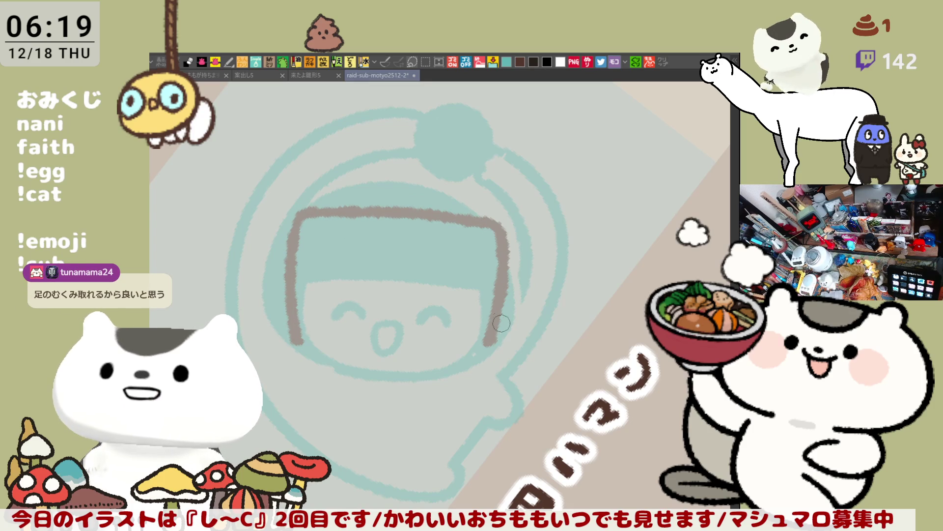
key(ctrl+z)
drag(487, 222, 496, 359)
key(ctrl+z)
mouse_move(488, 225)
mouse_down()
mouse_move(497, 231)
mouse_move(495, 339)
mouse_up()
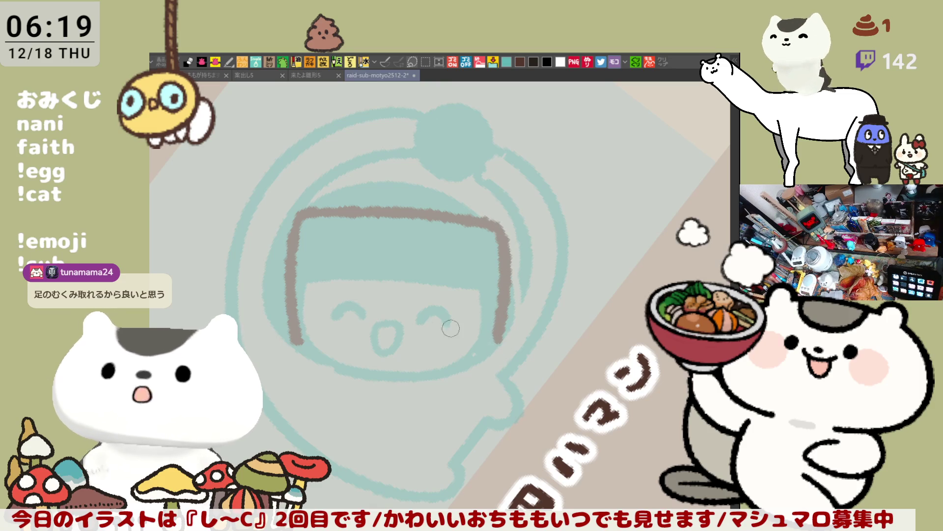
- Draw the outline's bottom edge and rework the bottom-right corner so the sides join cleanly
mouse_move(298, 345)
mouse_down()
mouse_move(342, 364)
mouse_move(334, 363)
mouse_move(459, 364)
mouse_up()
key(ctrl+z)
key(ctrl+z)
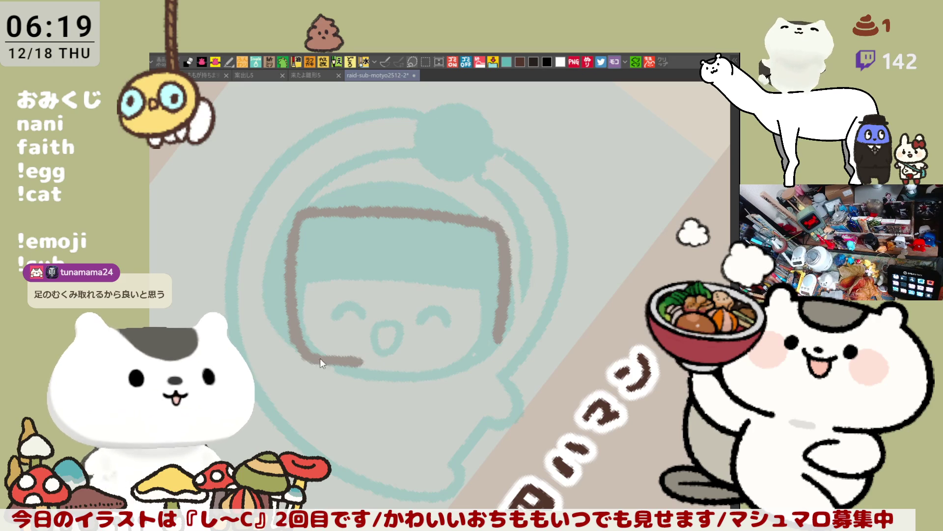
key(ctrl+z)
mouse_move(297, 339)
mouse_down()
mouse_move(311, 362)
mouse_move(426, 364)
mouse_up()
key(ctrl+z)
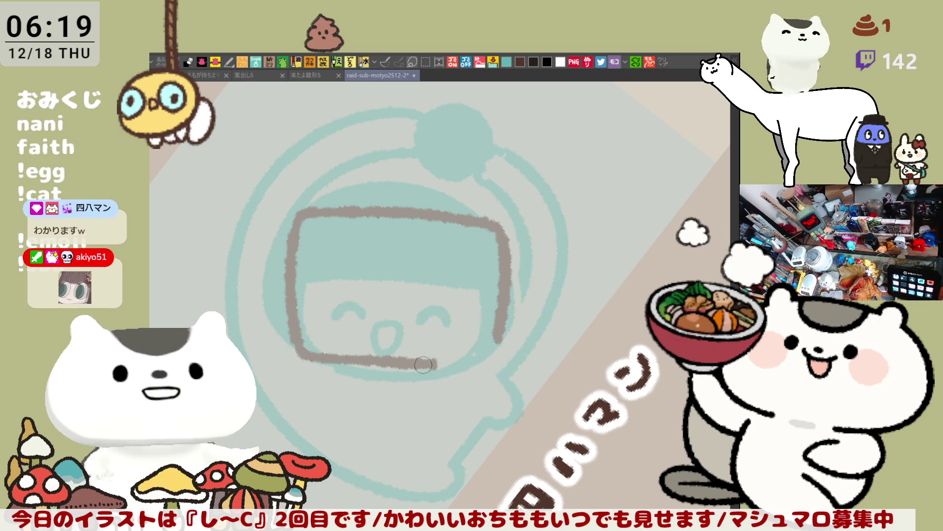
key(ctrl+z)
drag(333, 358, 487, 363)
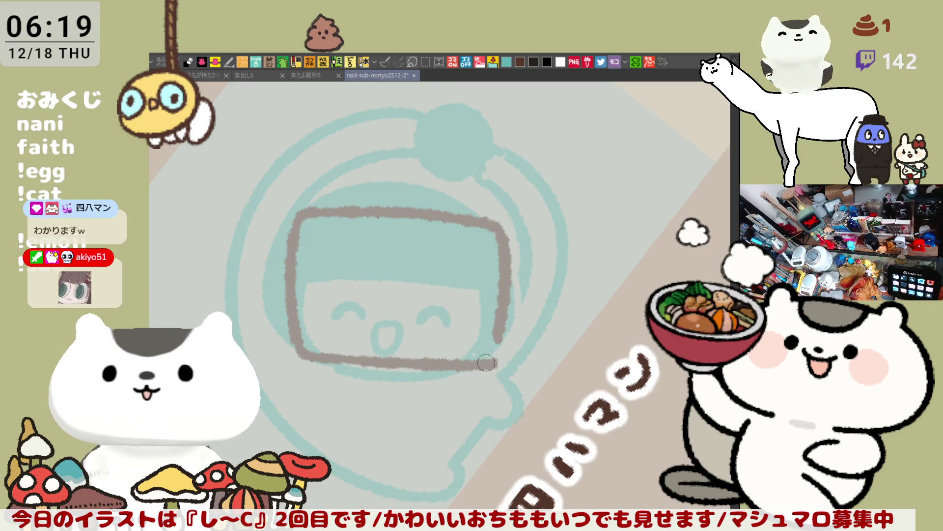
key(ctrl+z)
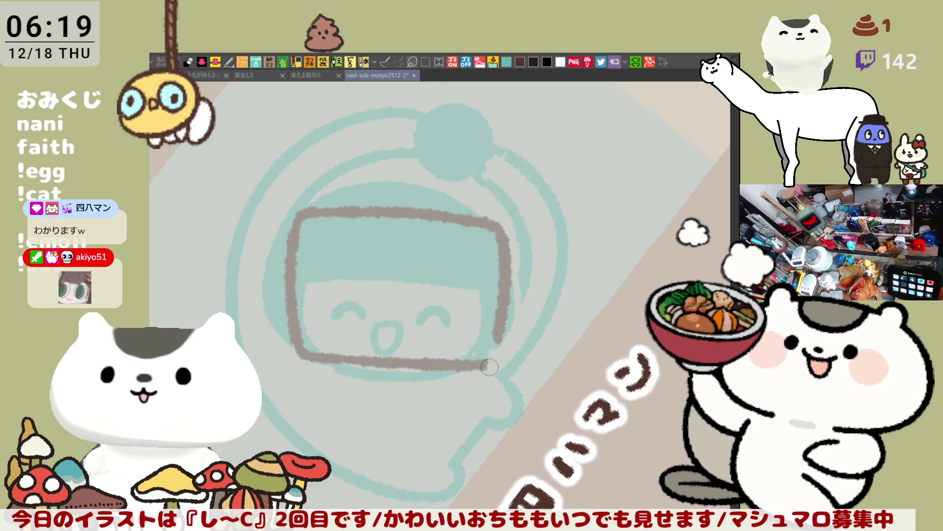
mouse_move(485, 366)
mouse_down()
mouse_move(494, 342)
mouse_move(493, 363)
mouse_move(482, 364)
mouse_up()
key(ctrl+z)
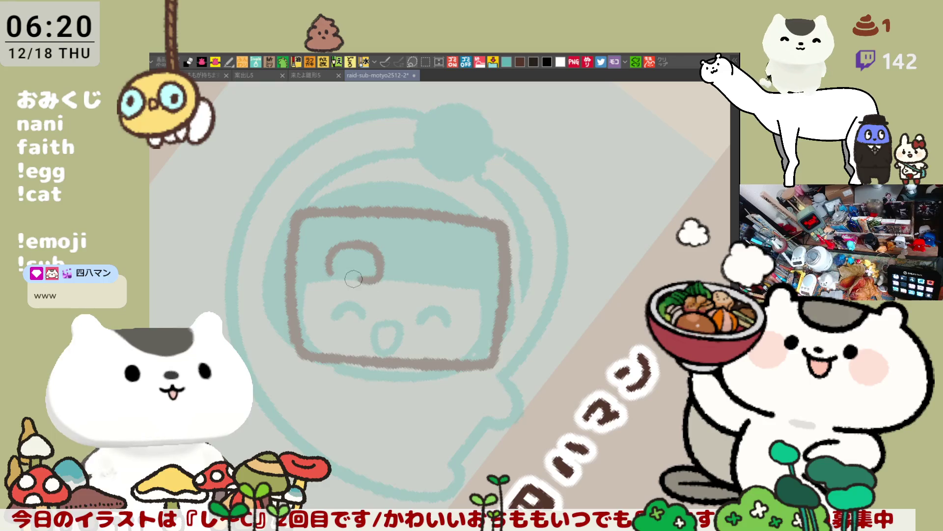
- Draw the left rounded-rectangle eye and tidy its inside and right edge
mouse_move(330, 279)
mouse_down()
mouse_move(348, 244)
mouse_move(379, 276)
mouse_move(339, 279)
mouse_move(326, 265)
mouse_move(332, 251)
mouse_up()
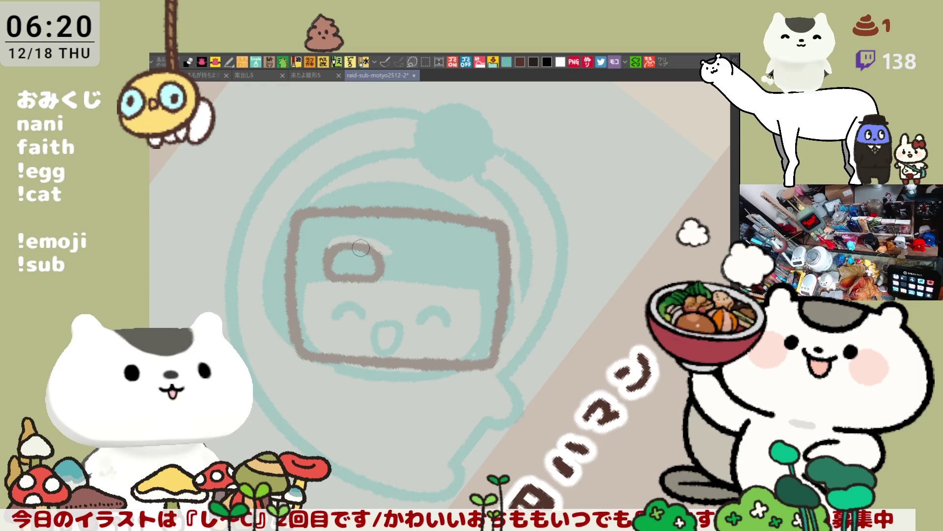
mouse_move(340, 254)
mouse_down()
mouse_move(386, 259)
mouse_move(386, 267)
mouse_up()
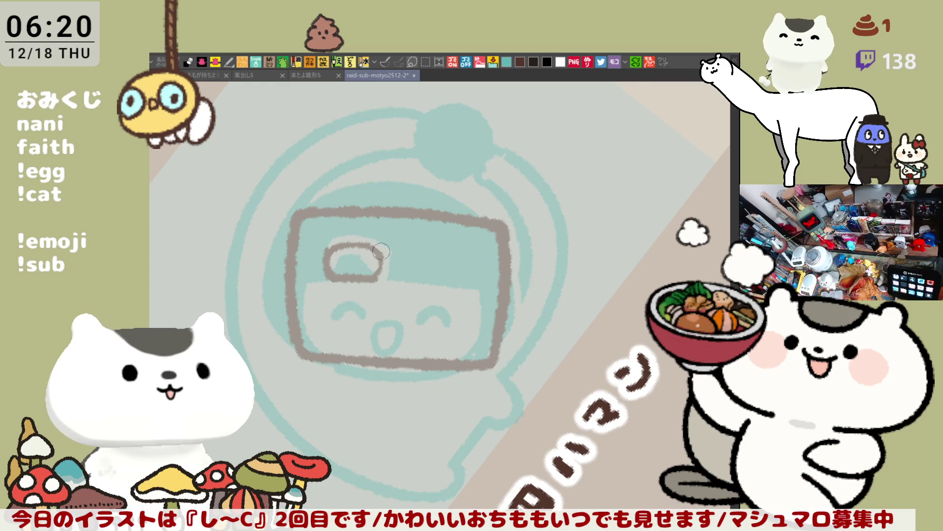
mouse_move(377, 254)
mouse_down()
mouse_move(378, 278)
mouse_move(387, 265)
mouse_move(367, 255)
mouse_move(380, 275)
mouse_up()
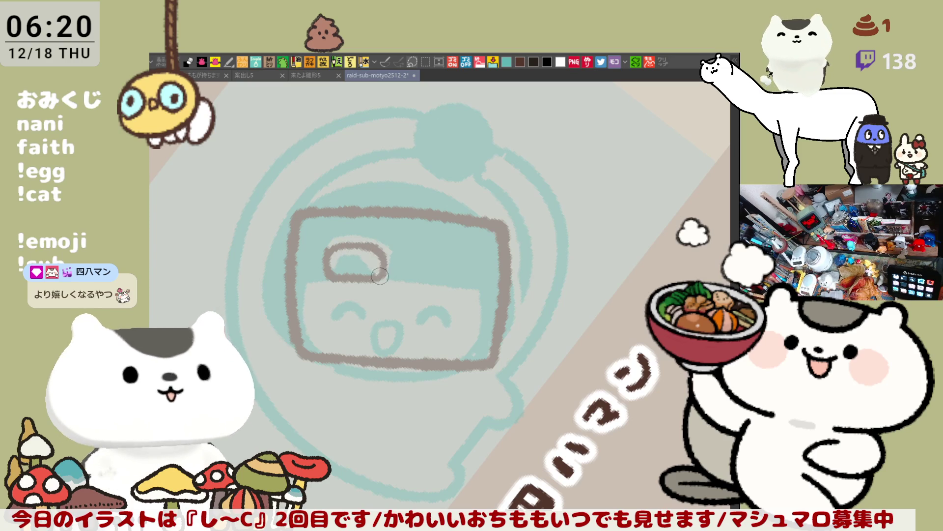
- Draw the right rounded-rectangle eye, erasing and redrawing its left side to close it
drag(431, 251, 443, 281)
key(ctrl+z)
key(ctrl+z)
mouse_move(423, 249)
mouse_down()
mouse_move(430, 282)
mouse_move(475, 285)
mouse_up()
mouse_move(417, 253)
mouse_down()
mouse_move(459, 246)
mouse_move(474, 263)
mouse_move(435, 245)
mouse_move(474, 261)
mouse_move(470, 280)
mouse_up()
key(ctrl+z)
drag(422, 245, 424, 278)
drag(439, 247, 426, 283)
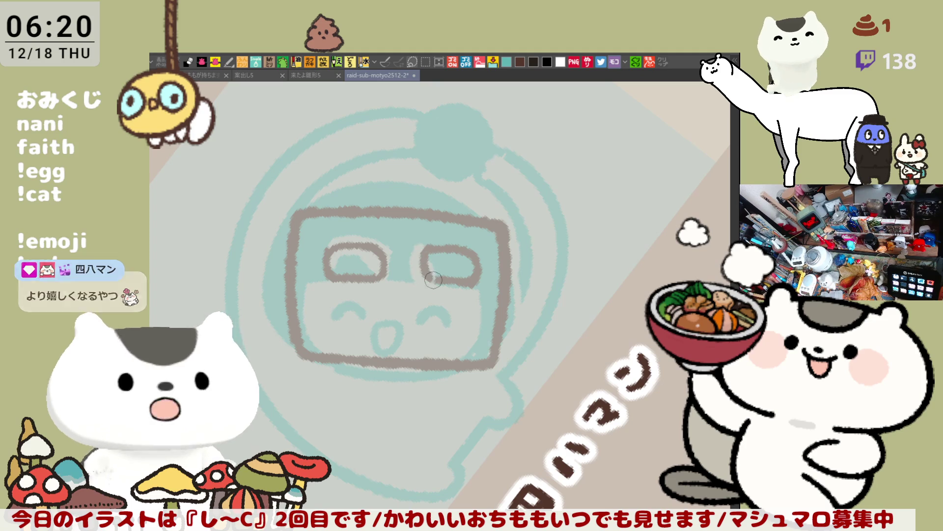
drag(427, 246, 426, 283)
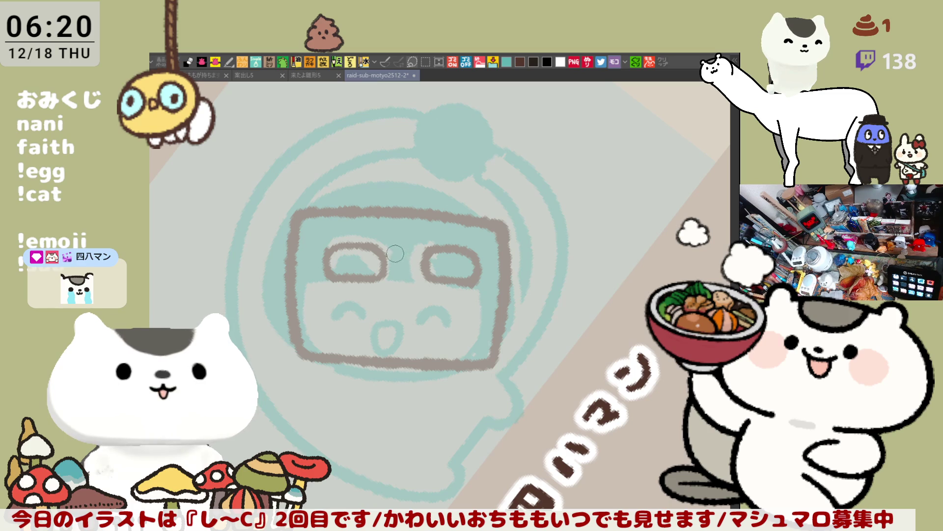
drag(407, 251, 414, 286)
key(ctrl+z)
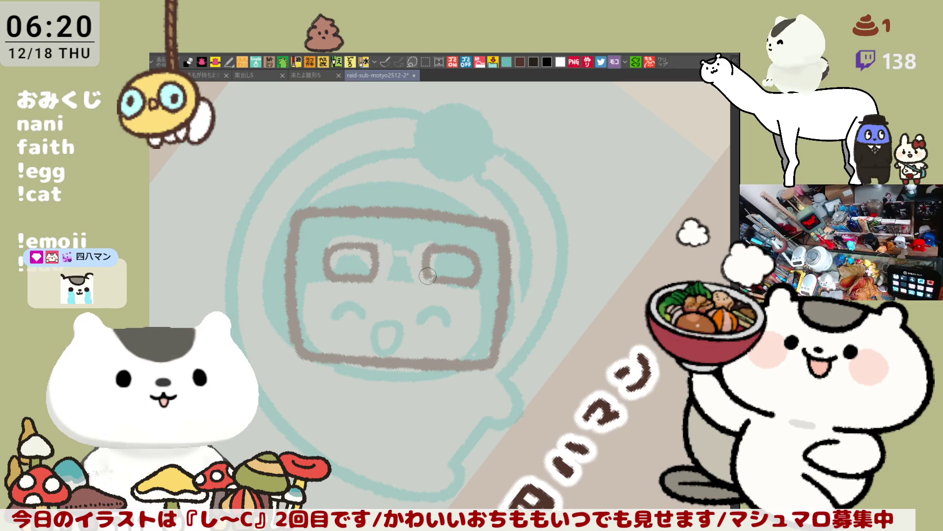
- Draw an arched bridge joining the two glasses lenses, redrawing the right lens's left side
drag(393, 247, 420, 248)
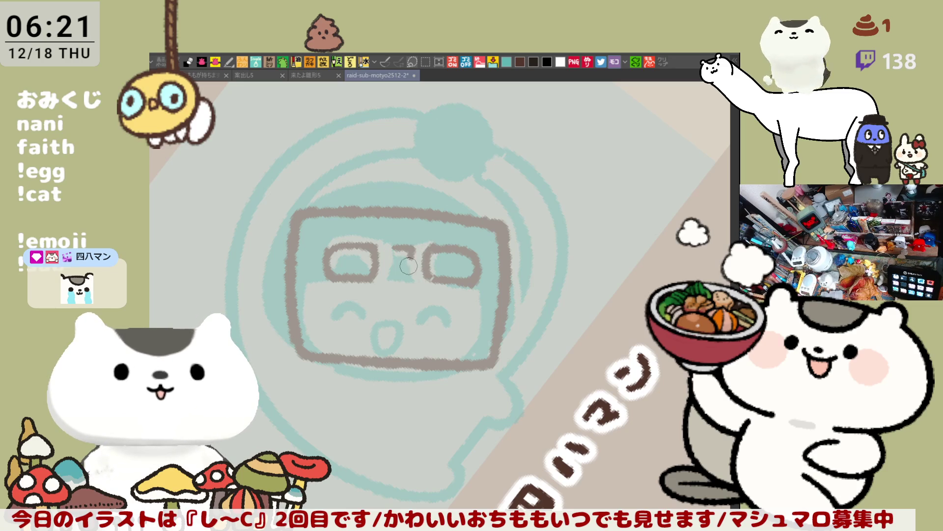
drag(391, 248, 391, 282)
drag(368, 248, 373, 278)
key(ctrl+z)
drag(443, 248, 435, 282)
drag(406, 248, 413, 284)
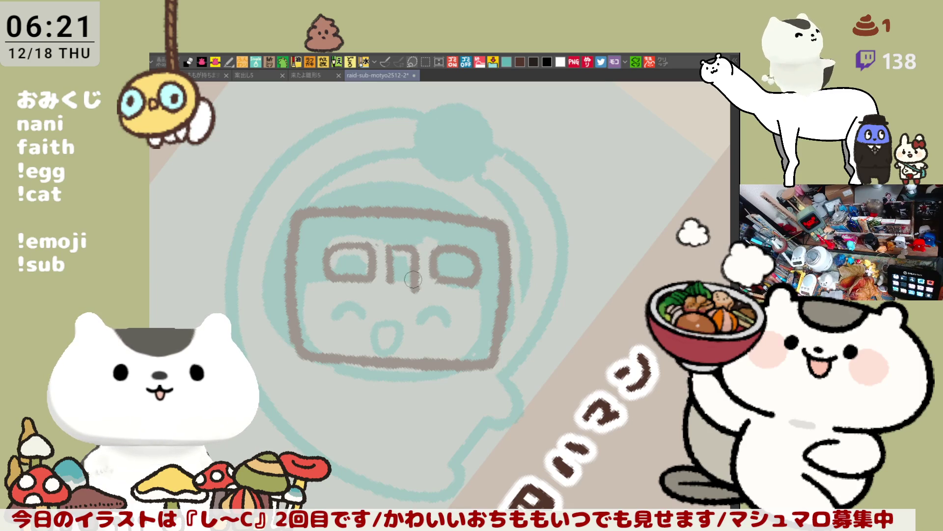
- Add hooked lines below both eyes and a small stroke by the right cheek
drag(328, 297, 388, 296)
key(ctrl+z)
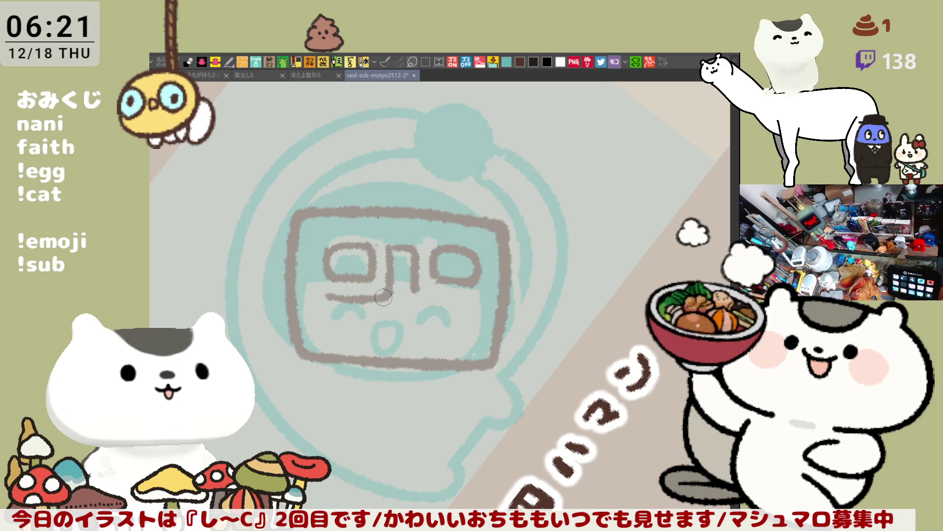
key(ctrl+z)
mouse_move(324, 296)
mouse_down()
mouse_move(391, 277)
mouse_move(386, 295)
mouse_move(377, 293)
mouse_move(386, 297)
mouse_up()
key(ctrl+z)
key(ctrl+z)
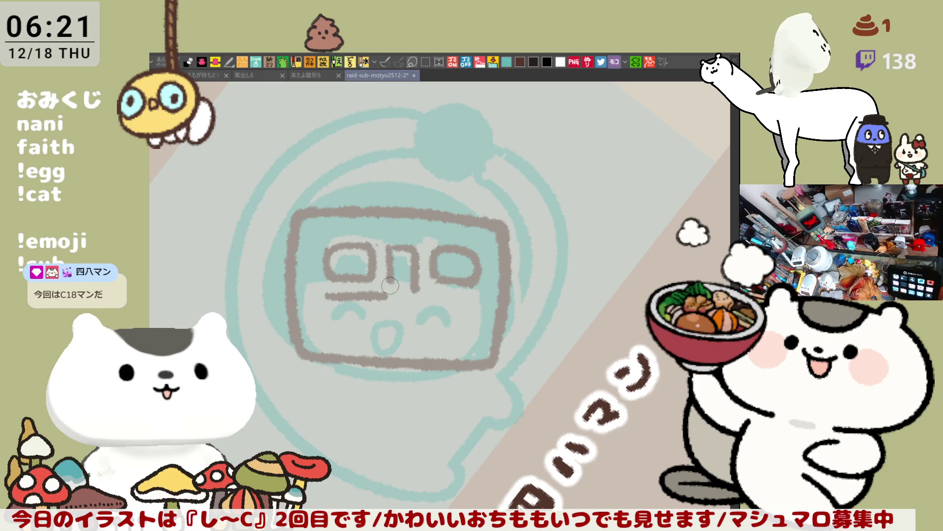
drag(415, 280, 466, 302)
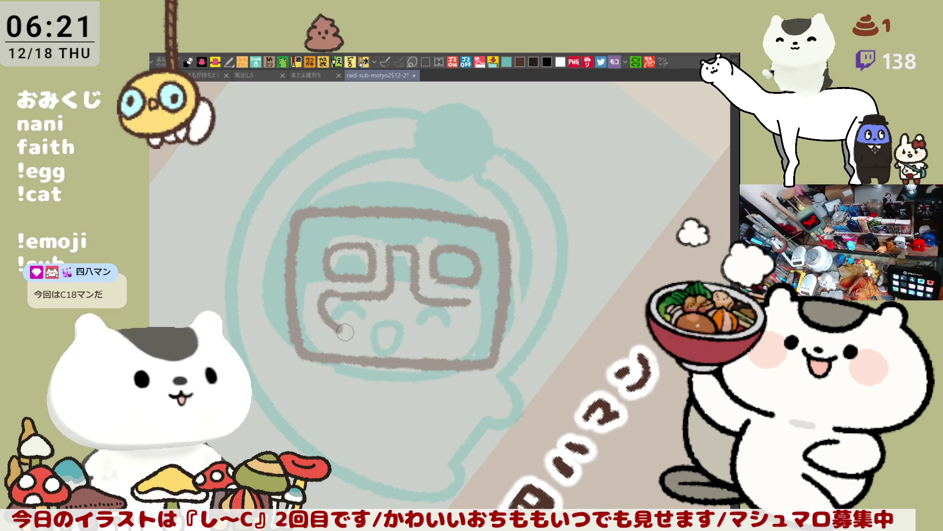
mouse_move(339, 300)
mouse_down()
mouse_move(321, 318)
mouse_move(368, 323)
mouse_up()
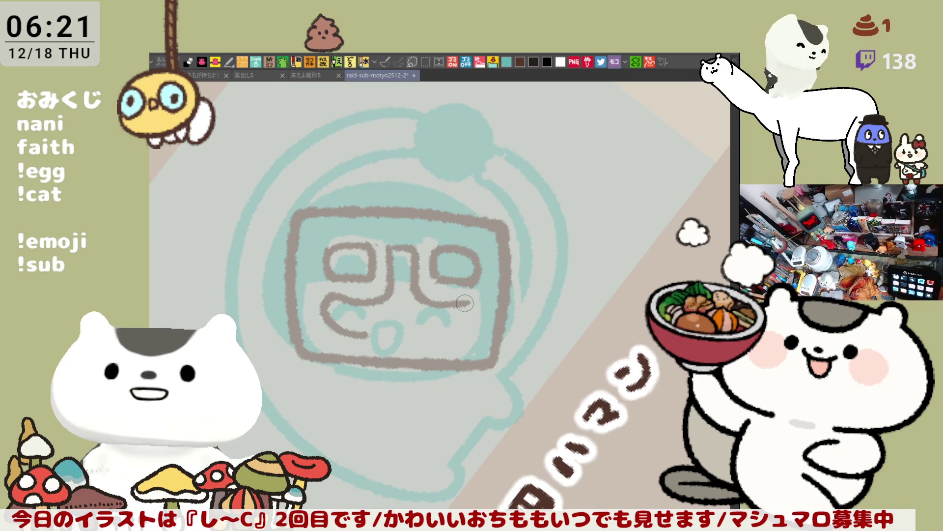
mouse_move(470, 308)
mouse_down()
mouse_move(470, 331)
mouse_move(466, 324)
mouse_up()
- Draw the long curve across the lower face, retrying it until it fits
mouse_move(348, 323)
mouse_down()
mouse_move(334, 319)
mouse_move(361, 334)
mouse_move(323, 307)
mouse_move(373, 344)
mouse_up()
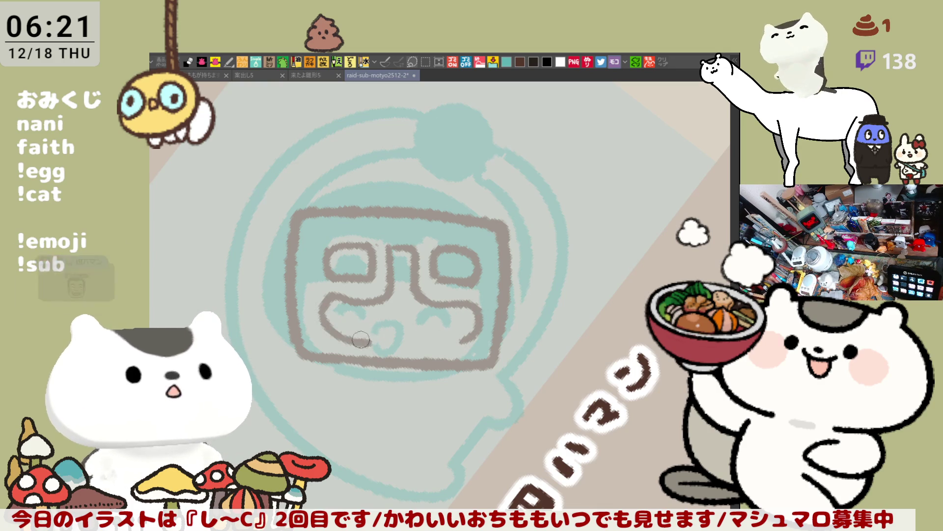
key(ctrl+z)
drag(320, 297, 377, 348)
key(ctrl+z)
mouse_move(320, 299)
mouse_down()
mouse_move(374, 344)
mouse_move(447, 342)
mouse_up()
key(ctrl+z)
drag(376, 344, 445, 343)
key(ctrl+z)
drag(375, 343, 455, 341)
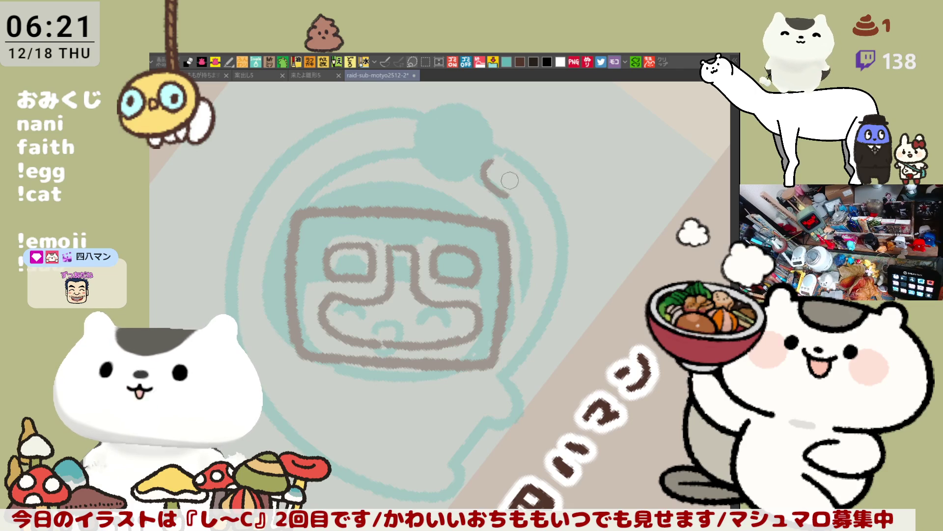
- Draw the helmet outline curving down from the top knob, retrying the stroke several times
key(ctrl+z)
drag(491, 154, 533, 256)
key(ctrl+z)
mouse_move(479, 174)
mouse_down()
mouse_move(506, 201)
mouse_move(524, 257)
mouse_move(512, 312)
mouse_up()
key(ctrl+z)
drag(533, 261, 513, 334)
key(ctrl+z)
drag(531, 241, 514, 339)
key(ctrl+z)
drag(531, 241, 514, 314)
drag(496, 152, 558, 234)
key(ctrl+z)
drag(503, 150, 564, 243)
key(ctrl+z)
drag(496, 153, 560, 236)
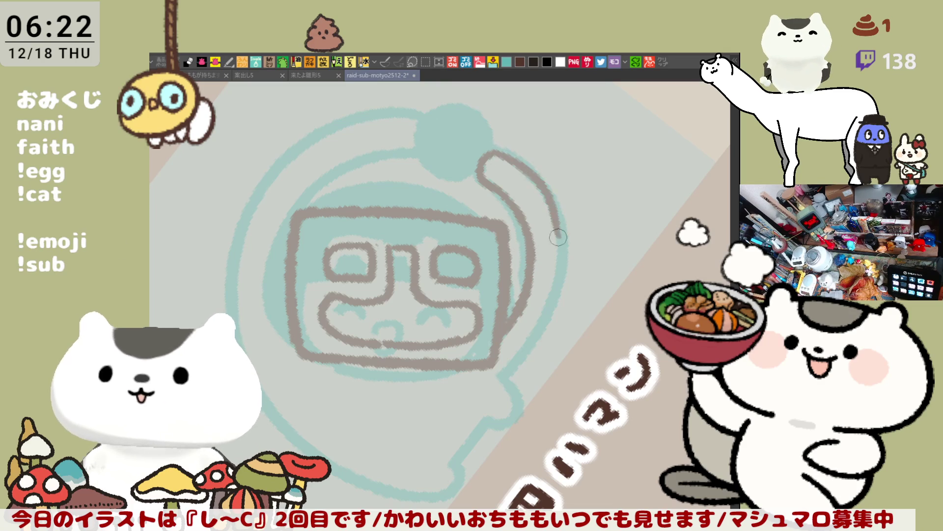
key(ctrl+z)
- Extend the outline down the helmet's right side to its lower edge
drag(545, 186, 545, 319)
key(ctrl+z)
drag(559, 235, 536, 316)
key(ctrl+z)
drag(552, 198, 545, 317)
key(ctrl+z)
drag(551, 197, 548, 312)
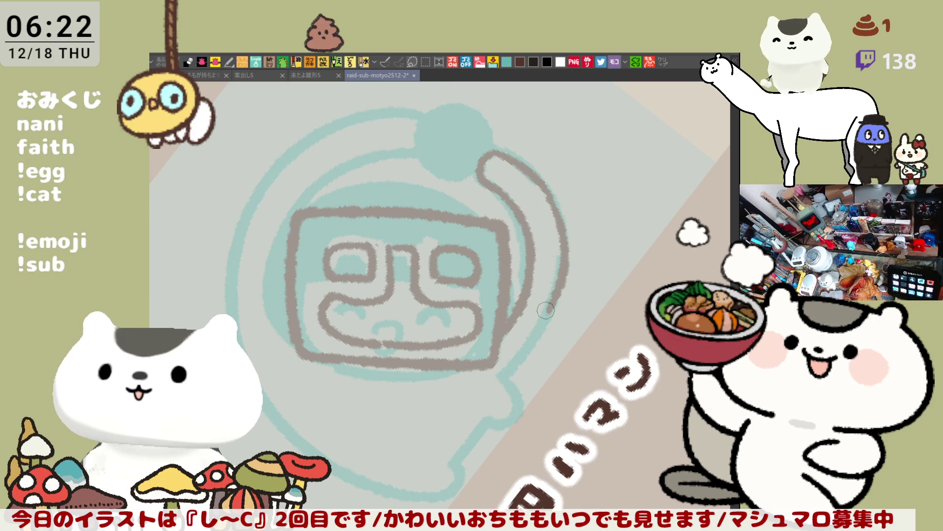
key(ctrl+z)
drag(558, 246, 521, 366)
key(ctrl+z)
mouse_move(565, 280)
mouse_down()
mouse_move(550, 324)
mouse_move(518, 366)
mouse_up()
key(ctrl+z)
drag(558, 280, 519, 361)
key(ctrl+z)
drag(560, 255, 522, 347)
key(ctrl+z)
drag(562, 287, 509, 369)
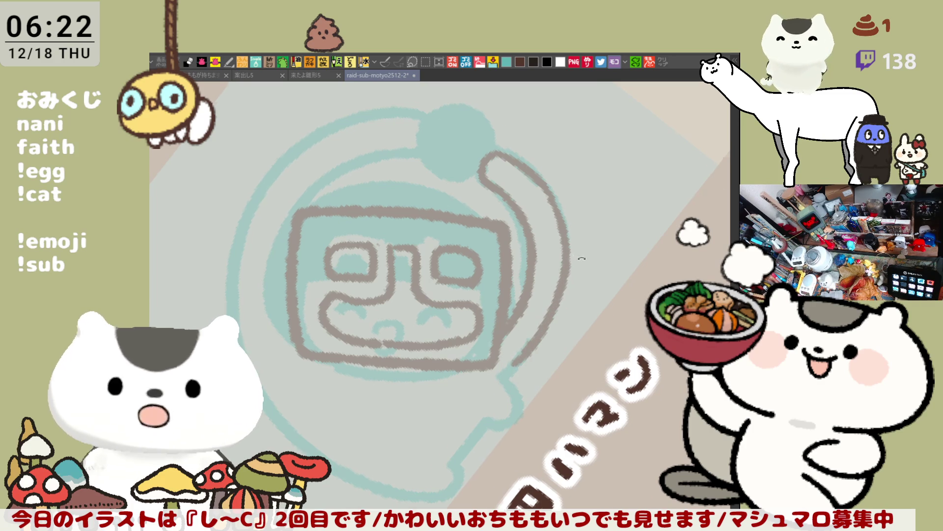
drag(577, 254, 584, 307)
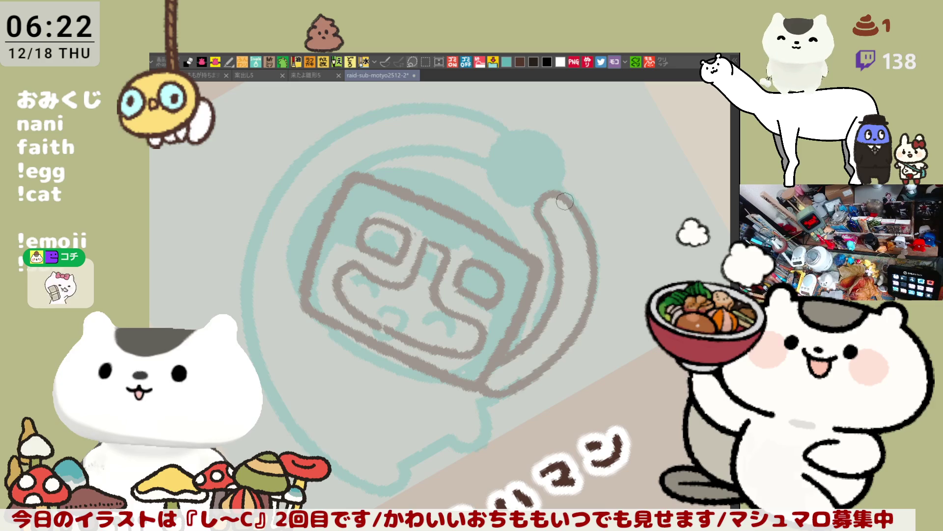
- With the canvas level again, draw the visor's left edge line
drag(565, 201, 357, 272)
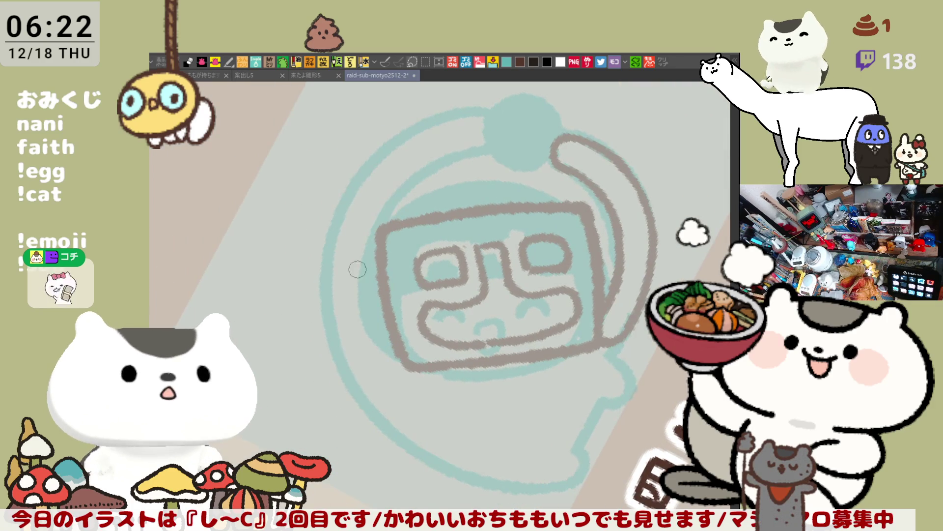
drag(370, 234, 401, 352)
key(ctrl+z)
drag(361, 248, 396, 353)
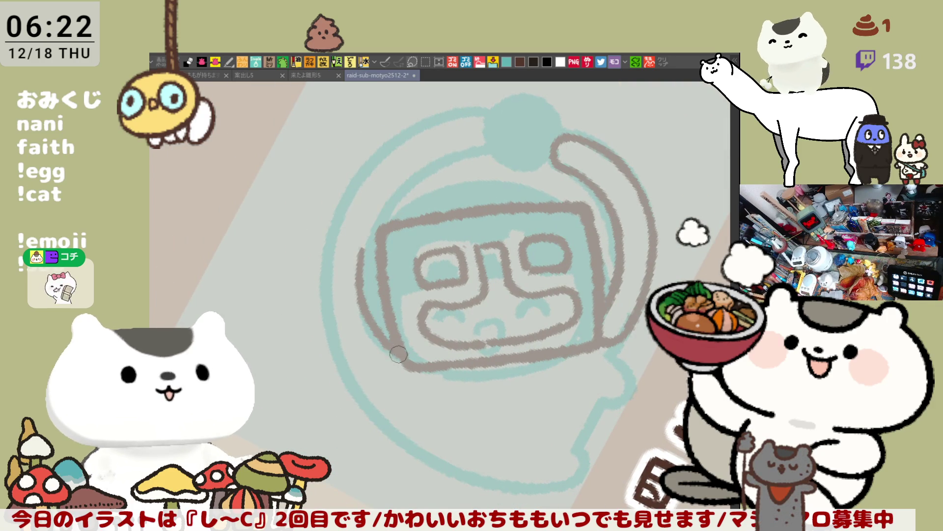
key(ctrl+z)
mouse_move(368, 231)
mouse_down()
mouse_move(362, 282)
mouse_move(397, 353)
mouse_up()
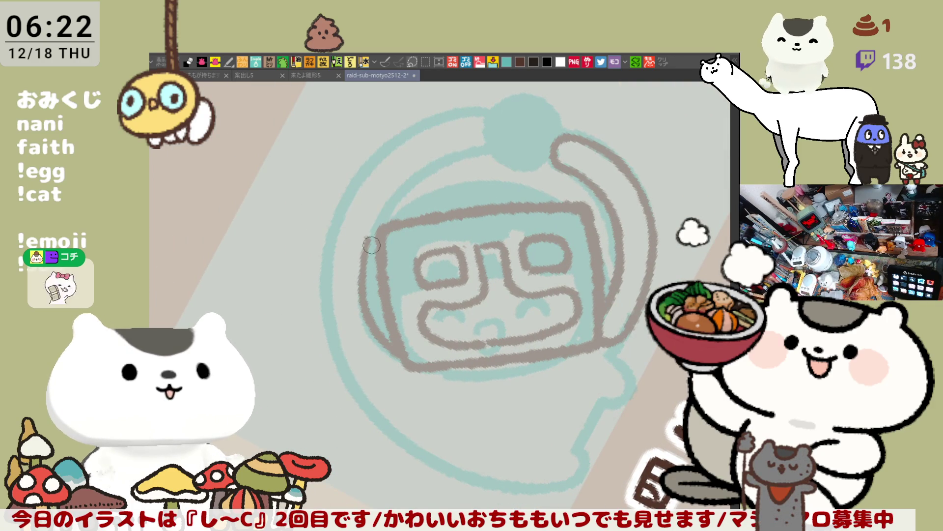
- Draw a thicker line from the visor's upper left up to the helmet's top knob
drag(376, 227, 465, 157)
key(ctrl+z)
drag(381, 220, 485, 153)
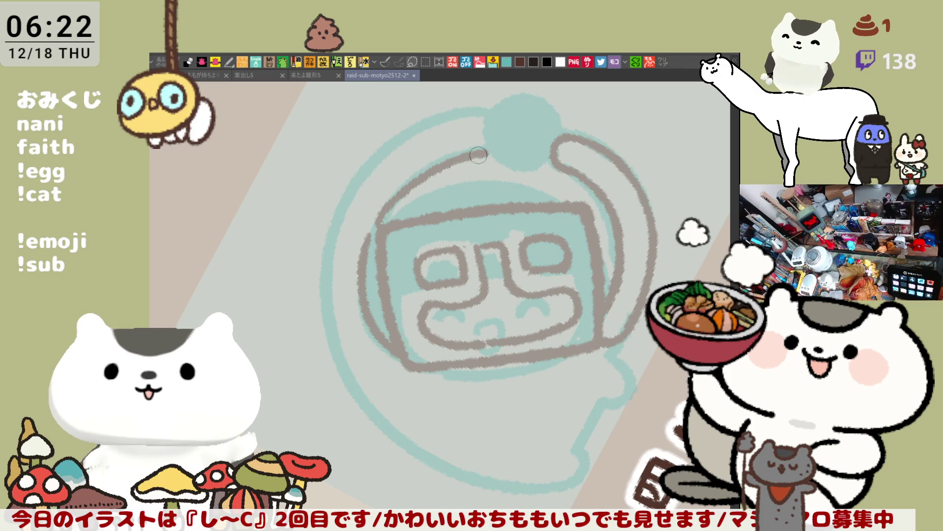
mouse_move(368, 176)
mouse_down()
mouse_move(426, 135)
mouse_move(493, 127)
mouse_move(400, 144)
mouse_move(483, 133)
mouse_move(480, 143)
mouse_up()
key(ctrl+z)
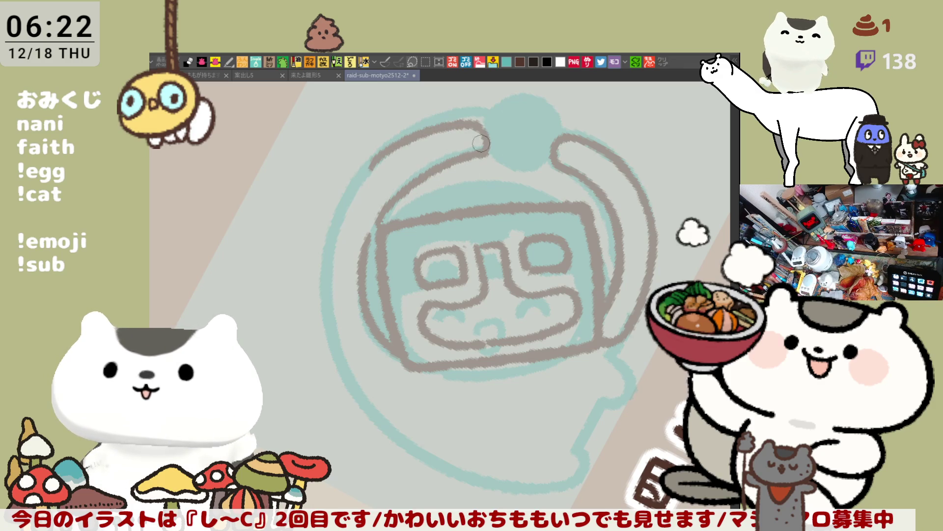
- Draw the outer arc down the helmet's upper-left side, mirroring the right side
mouse_move(387, 158)
mouse_down()
mouse_move(332, 268)
mouse_move(344, 216)
mouse_move(335, 322)
mouse_up()
key(ctrl+z)
key(ctrl+z)
drag(371, 163, 339, 367)
key(ctrl+z)
mouse_move(378, 157)
mouse_down()
mouse_move(337, 361)
mouse_move(347, 368)
mouse_up()
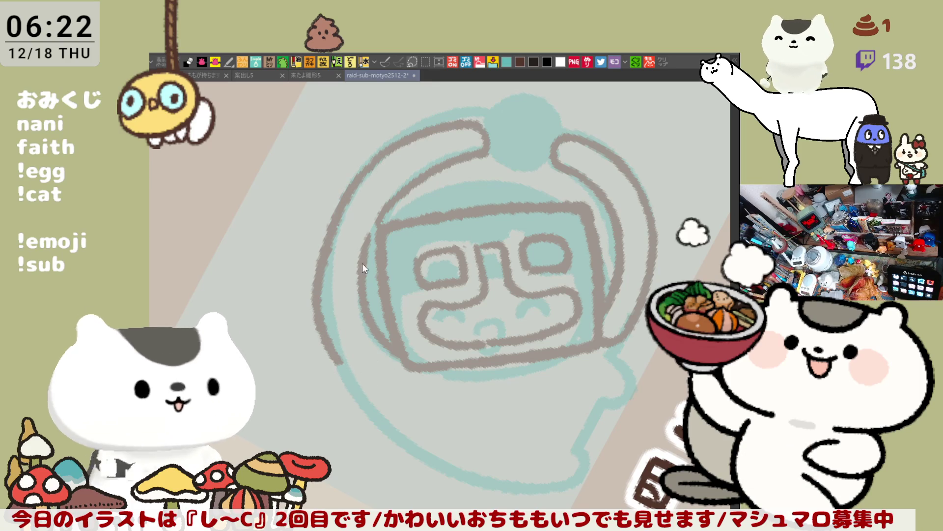
key(ctrl+z)
drag(373, 170, 331, 290)
key(ctrl+z)
mouse_move(374, 166)
mouse_down()
mouse_move(381, 154)
mouse_move(346, 212)
mouse_up()
key(ctrl+z)
drag(385, 151, 324, 236)
key(ctrl+z)
drag(384, 154, 330, 238)
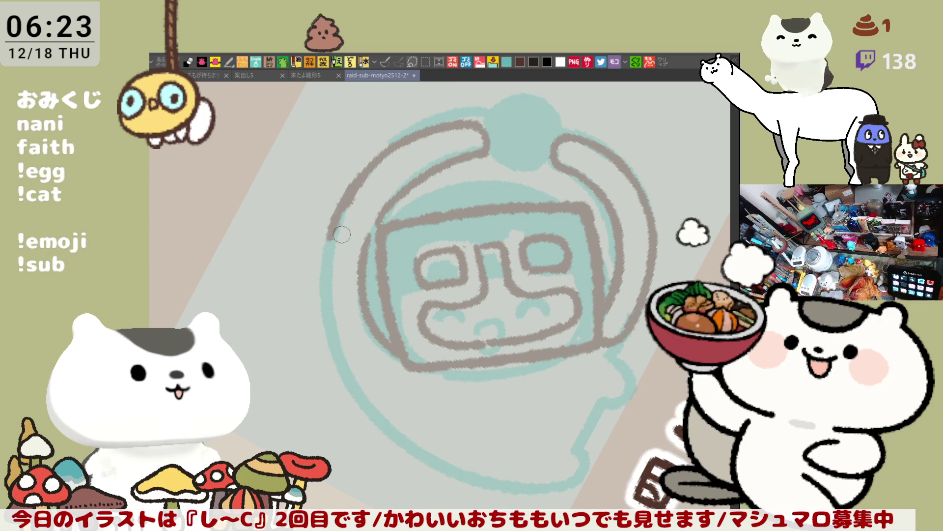
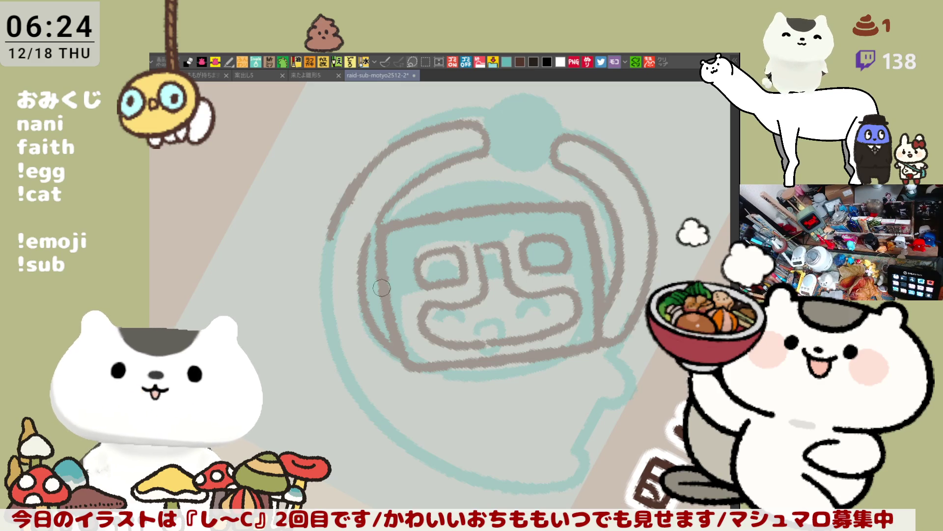
- Draw the grey line down the ring's left side, redoing it twice until it fits
drag(331, 242, 326, 334)
key(ctrl+z)
drag(338, 219, 329, 332)
key(ctrl+z)
drag(339, 211, 332, 344)
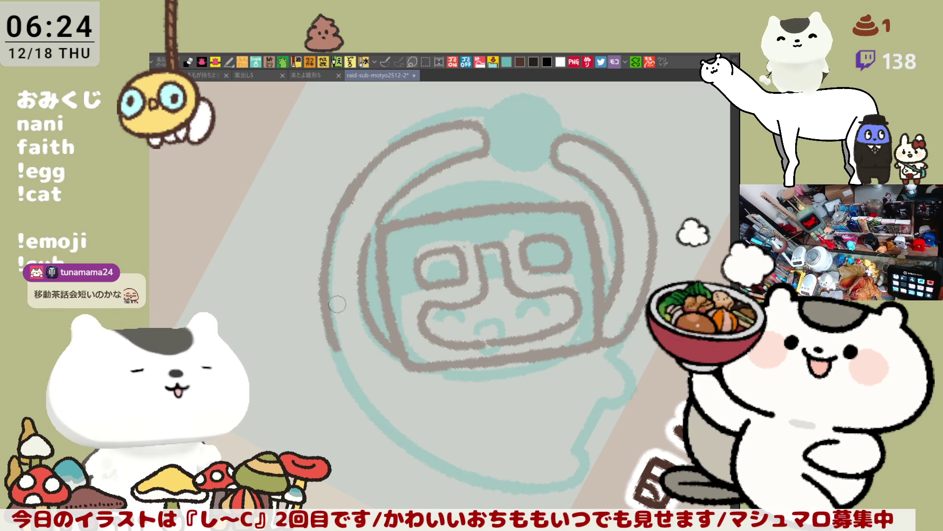
mouse_move(571, 172)
mouse_down()
mouse_move(608, 250)
mouse_move(582, 334)
mouse_up()
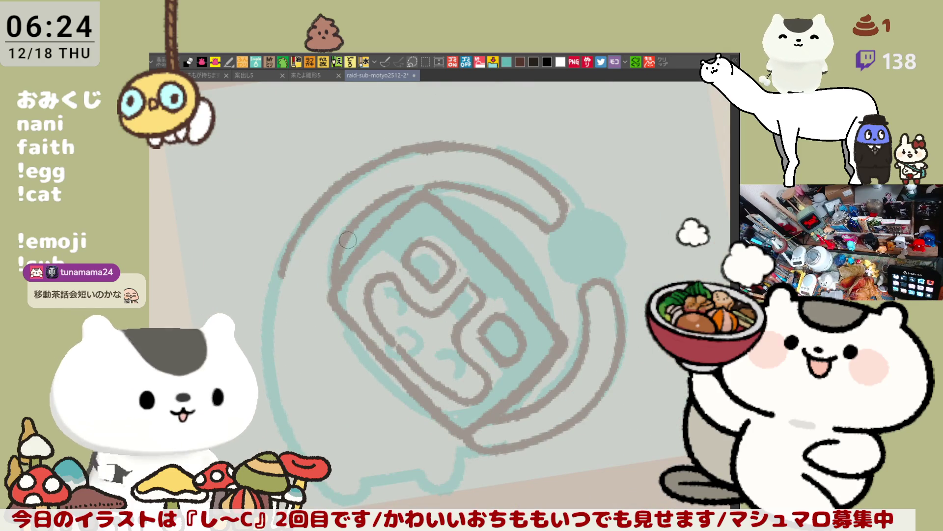
- Trace the ring's inner edge downward and finish the left line with a small hook
drag(345, 239, 333, 262)
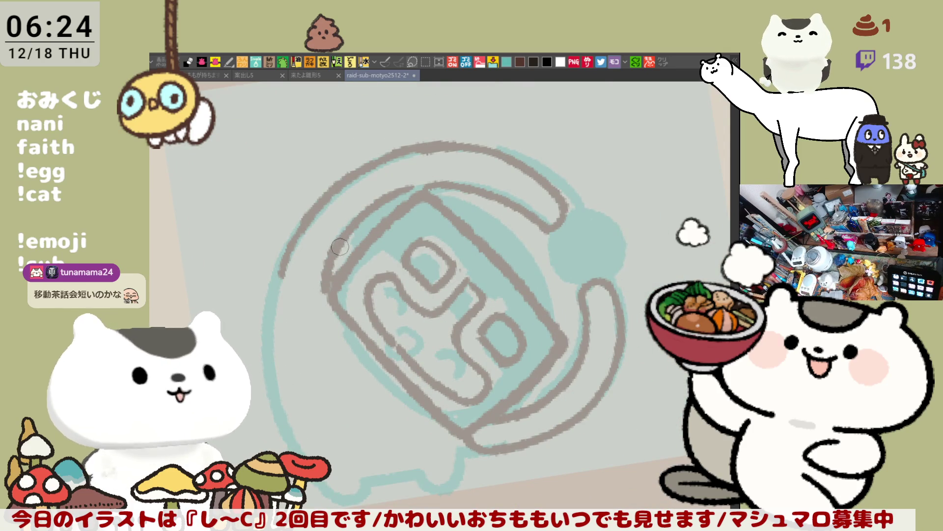
drag(356, 226, 322, 270)
mouse_move(353, 228)
mouse_down()
mouse_move(318, 290)
mouse_move(285, 290)
mouse_move(319, 296)
mouse_up()
key(ctrl+z)
drag(296, 239, 289, 295)
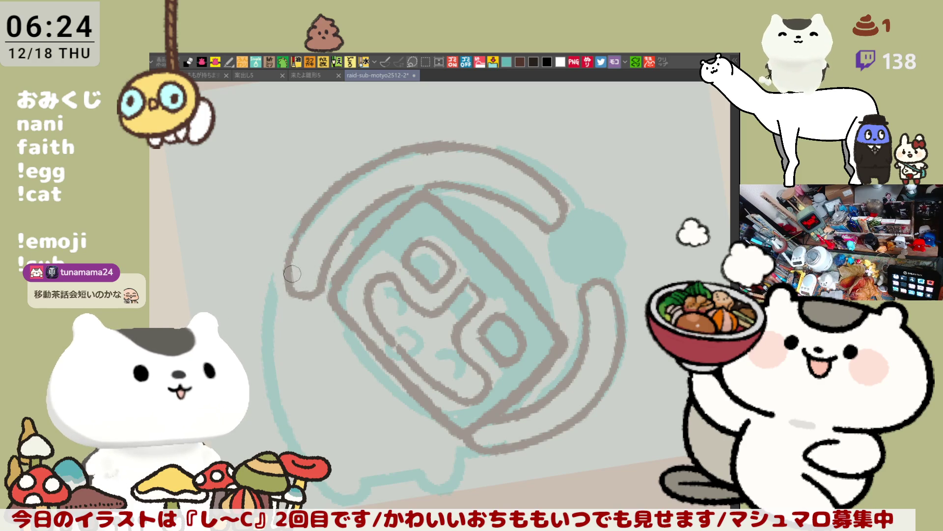
key(ctrl+z)
key(ctrl+z)
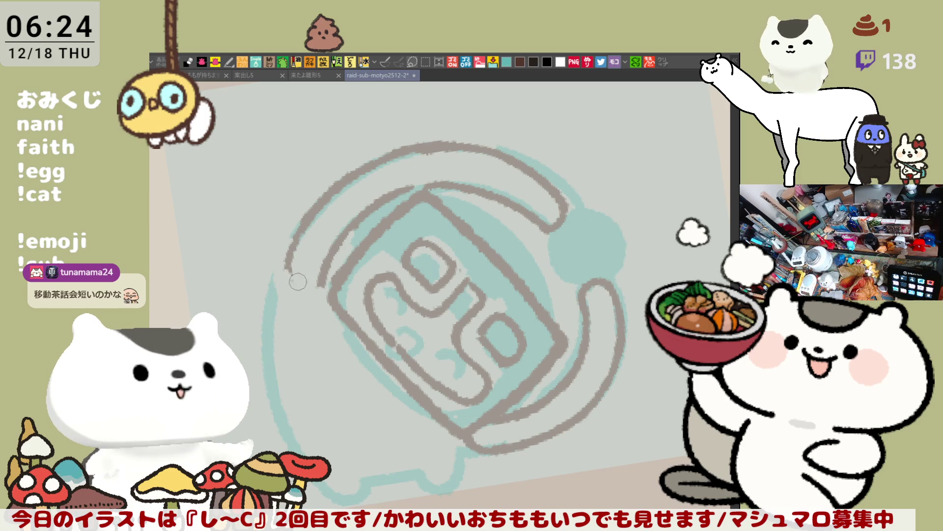
mouse_move(293, 258)
mouse_down()
mouse_move(322, 275)
mouse_move(296, 257)
mouse_move(297, 293)
mouse_move(322, 278)
mouse_move(293, 269)
mouse_move(295, 244)
mouse_up()
key(ctrl+z)
key(ctrl+z)
key(ctrl+z)
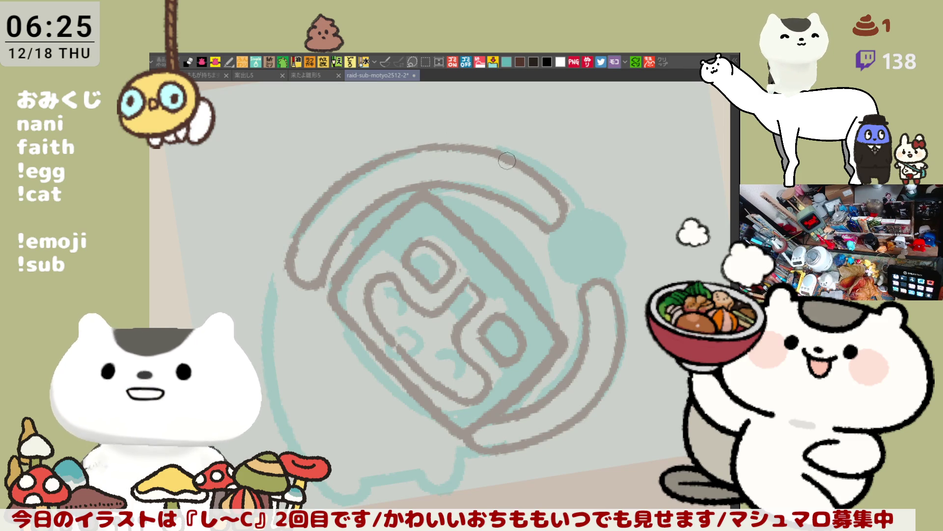
- Rotate the canvas, sketch a hooked line below the drawing, and reset the view upright
mouse_move(310, 359)
mouse_down()
mouse_move(380, 280)
mouse_move(372, 273)
mouse_move(382, 292)
mouse_up()
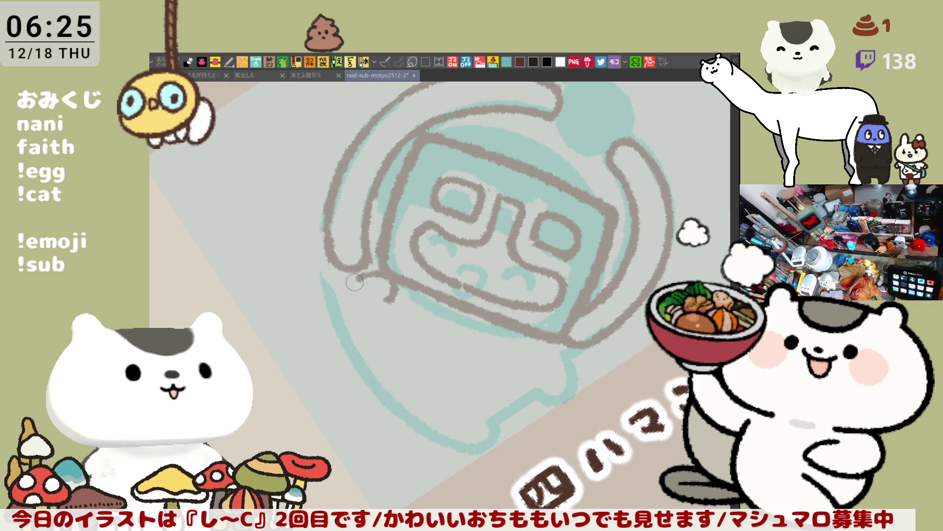
mouse_move(362, 341)
mouse_down()
mouse_move(415, 303)
mouse_move(419, 281)
mouse_up()
mouse_move(405, 286)
mouse_down()
mouse_move(383, 366)
mouse_move(365, 295)
mouse_up()
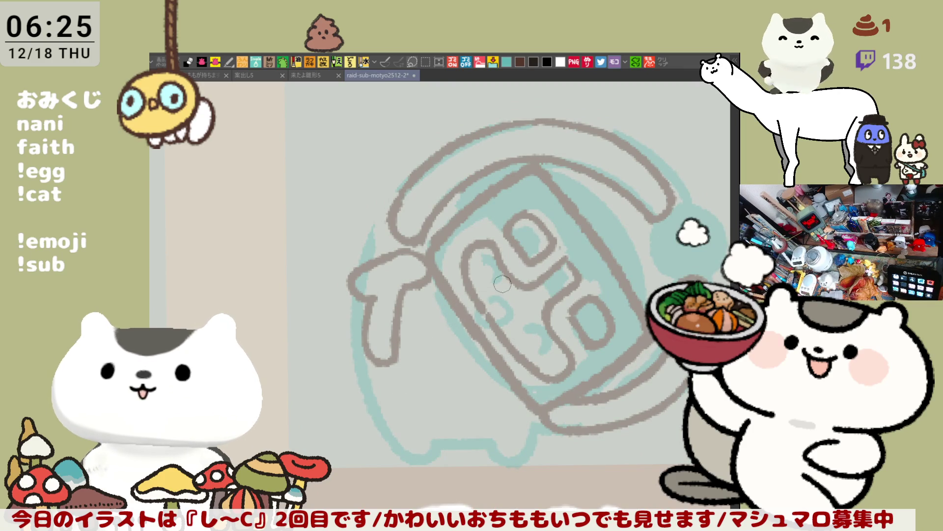
key(ctrl+@)
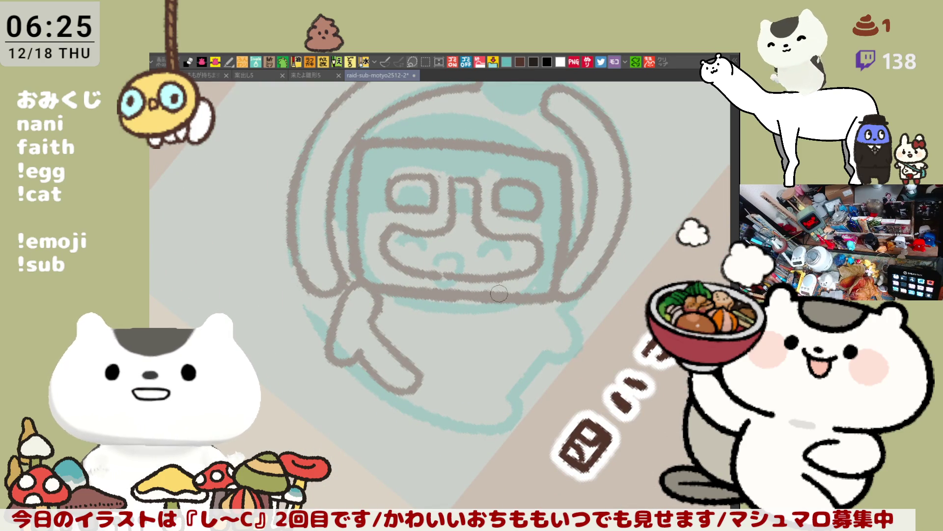
- Draw the arm line below the helmet plus the diagonal and lower body lines
mouse_move(546, 304)
mouse_down()
mouse_move(548, 317)
mouse_move(473, 324)
mouse_up()
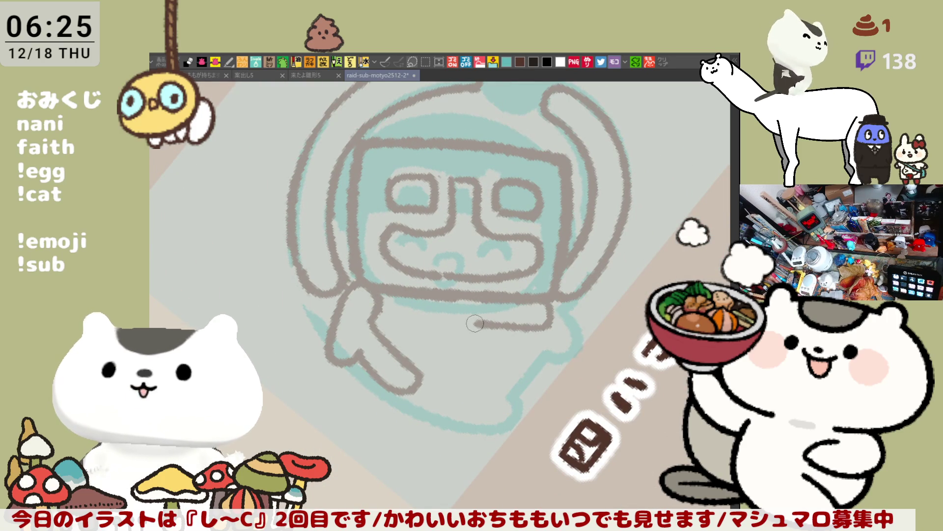
drag(402, 296, 438, 372)
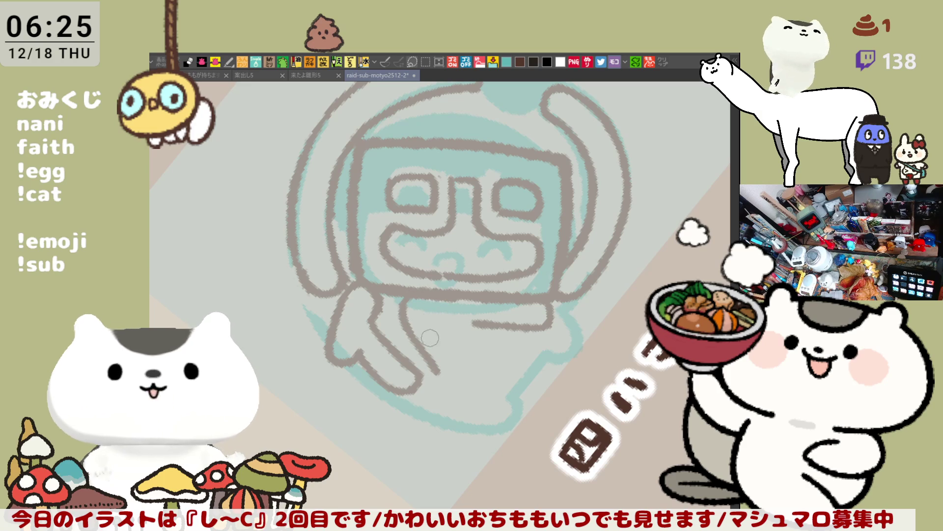
mouse_move(474, 322)
mouse_down()
mouse_move(445, 319)
mouse_move(514, 346)
mouse_move(513, 337)
mouse_move(538, 344)
mouse_move(528, 348)
mouse_move(546, 342)
mouse_move(523, 384)
mouse_move(490, 390)
mouse_move(500, 378)
mouse_move(469, 381)
mouse_move(505, 353)
mouse_up()
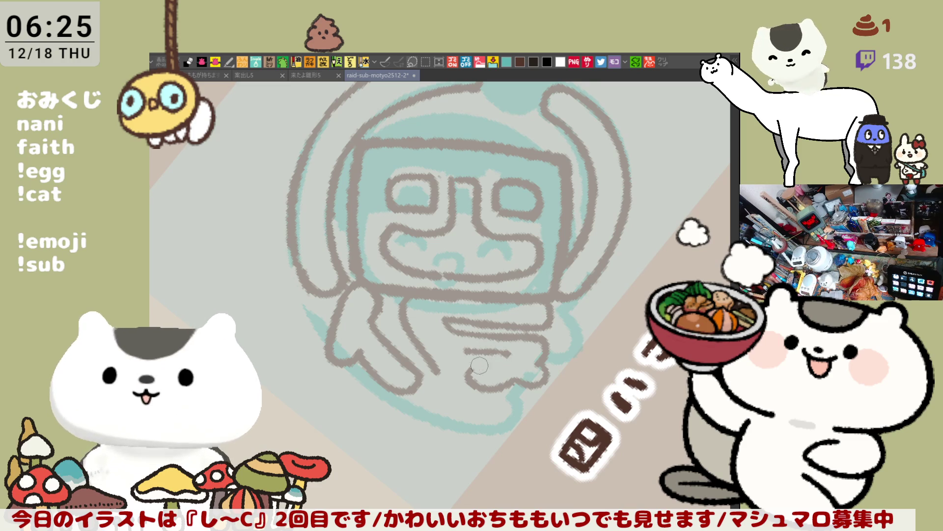
mouse_move(509, 353)
mouse_down()
mouse_move(488, 363)
mouse_move(465, 350)
mouse_up()
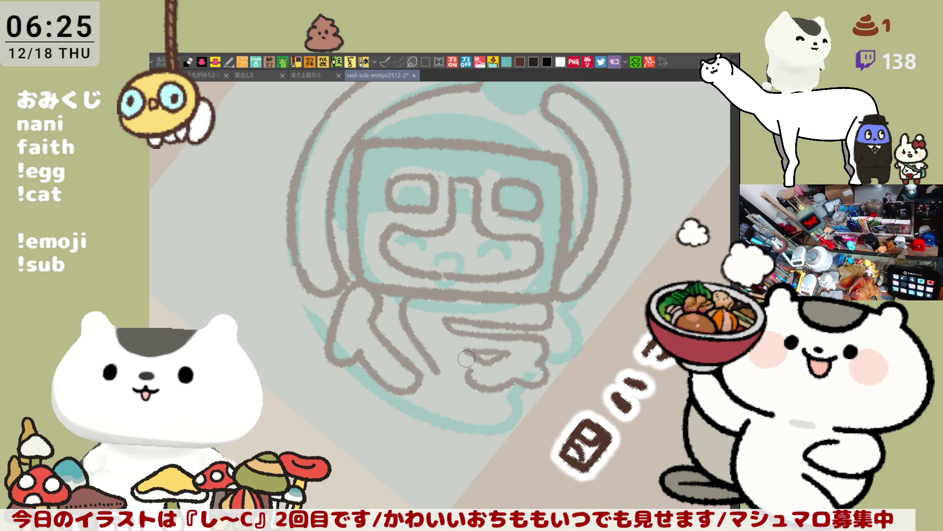
key(asciicircum)
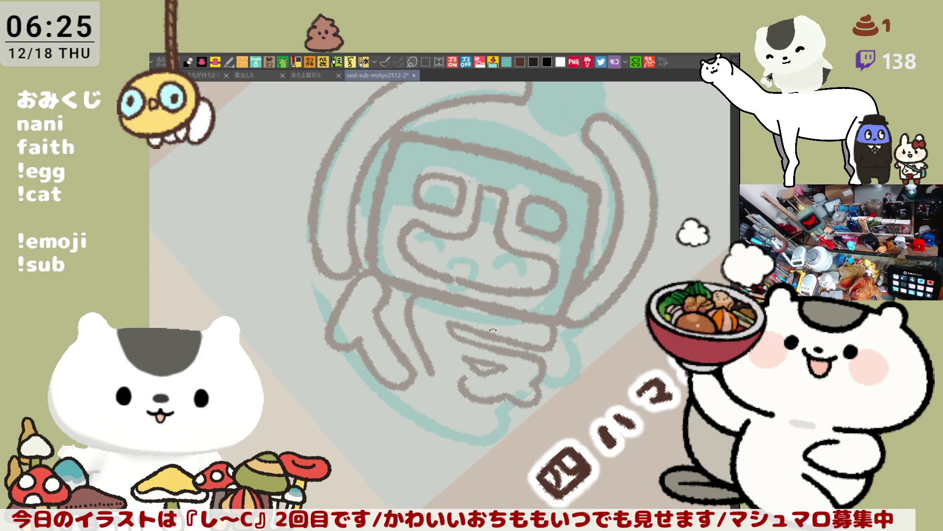
key(asciicircum)
key(ctrl+z)
key(ctrl+z)
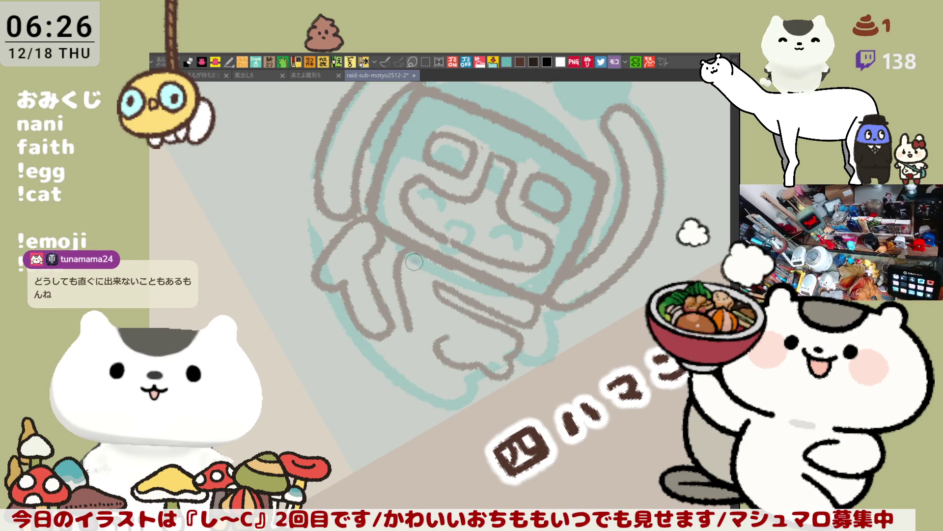
drag(413, 259, 518, 302)
drag(414, 261, 427, 351)
mouse_move(421, 305)
mouse_down()
mouse_move(499, 344)
mouse_move(437, 361)
mouse_up()
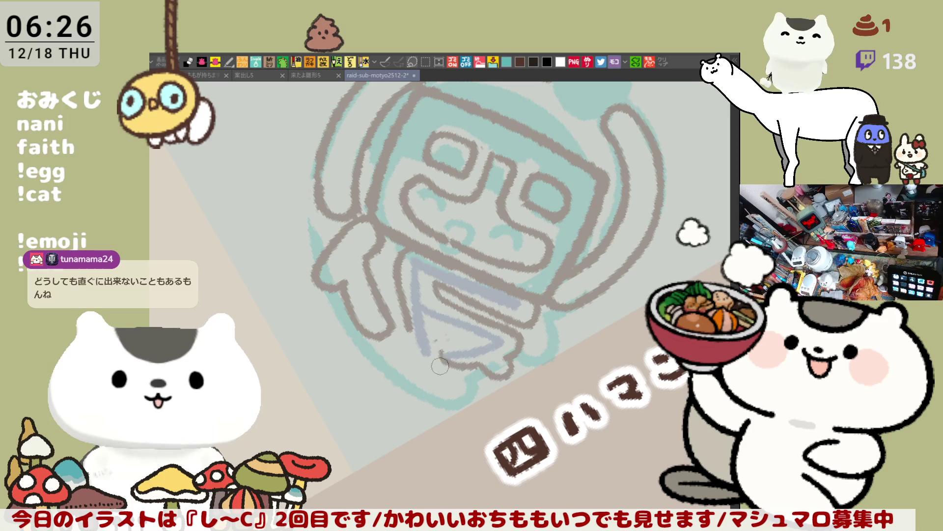
key(ctrl+z)
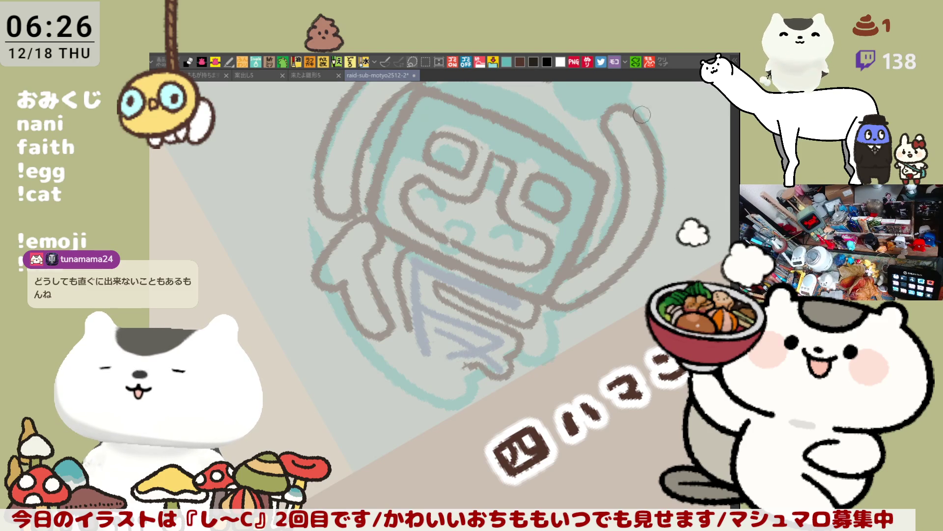
mouse_move(405, 320)
mouse_down()
mouse_move(423, 353)
mouse_move(427, 339)
mouse_move(442, 344)
mouse_move(445, 364)
mouse_up()
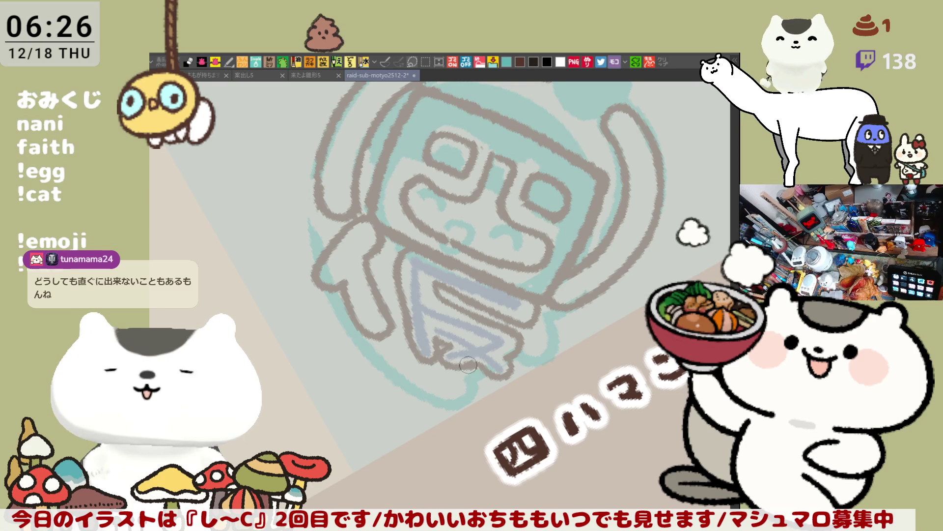
mouse_move(452, 328)
mouse_down()
mouse_move(477, 341)
mouse_move(457, 334)
mouse_up()
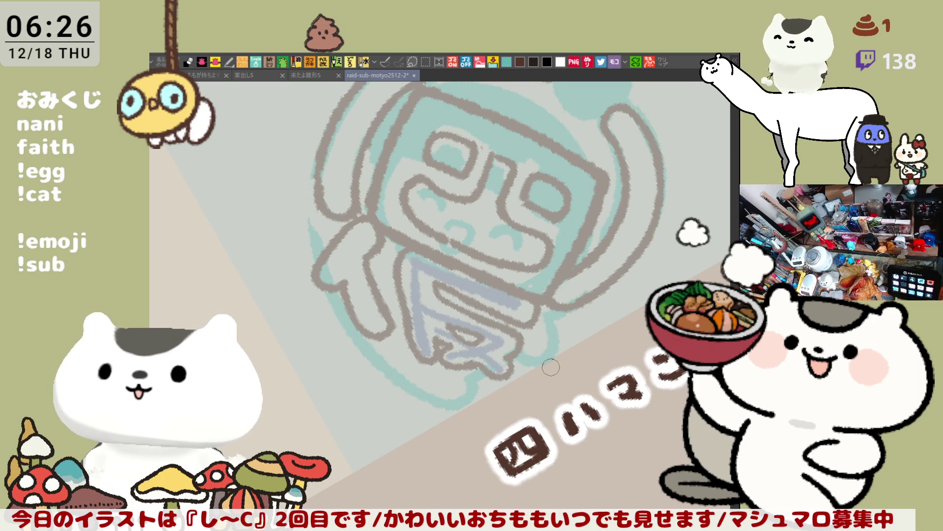
mouse_move(563, 325)
mouse_down()
mouse_move(602, 368)
mouse_move(584, 285)
mouse_move(541, 270)
mouse_up()
mouse_move(512, 211)
mouse_down()
mouse_move(393, 339)
mouse_move(398, 401)
mouse_up()
key(ctrl+z)
drag(368, 317, 395, 392)
key(ctrl+z)
drag(371, 322, 410, 412)
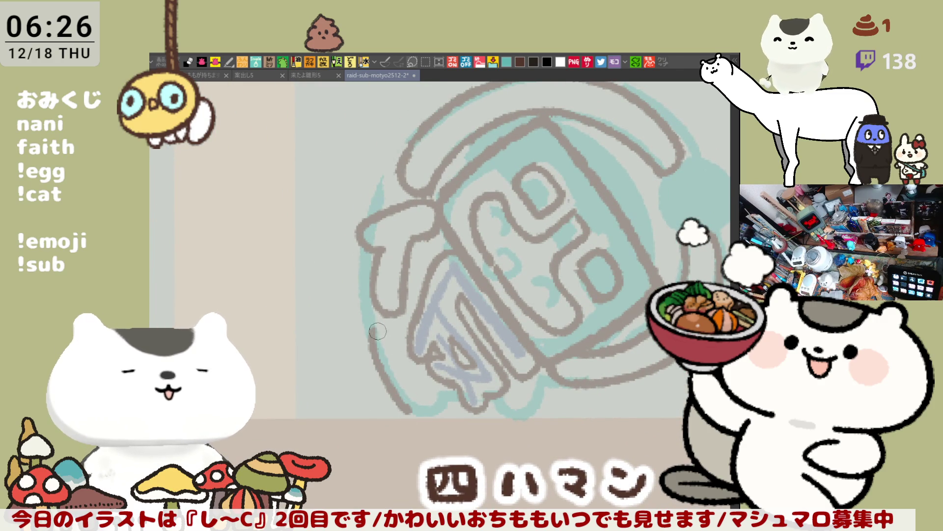
mouse_move(408, 349)
mouse_down()
mouse_move(439, 403)
mouse_move(415, 422)
mouse_move(399, 391)
mouse_up()
key(ctrl+z)
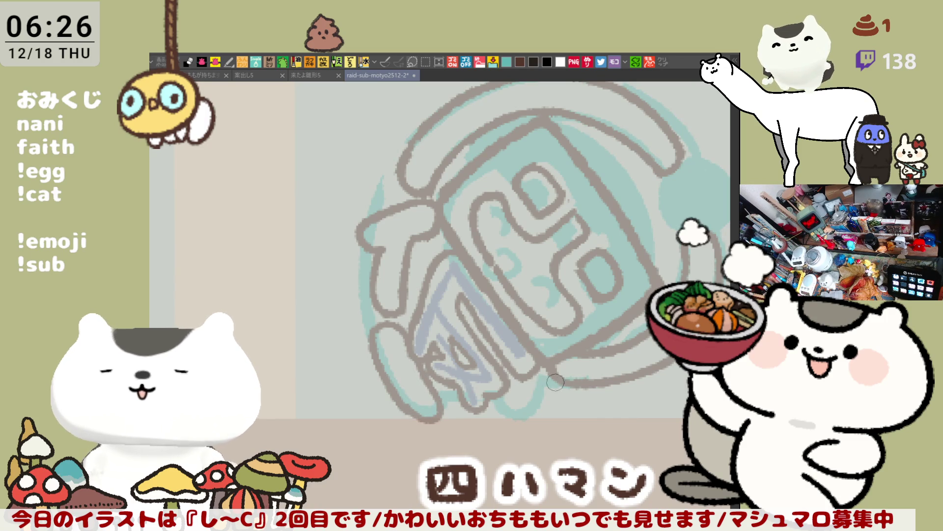
drag(530, 374, 562, 410)
drag(533, 379, 568, 412)
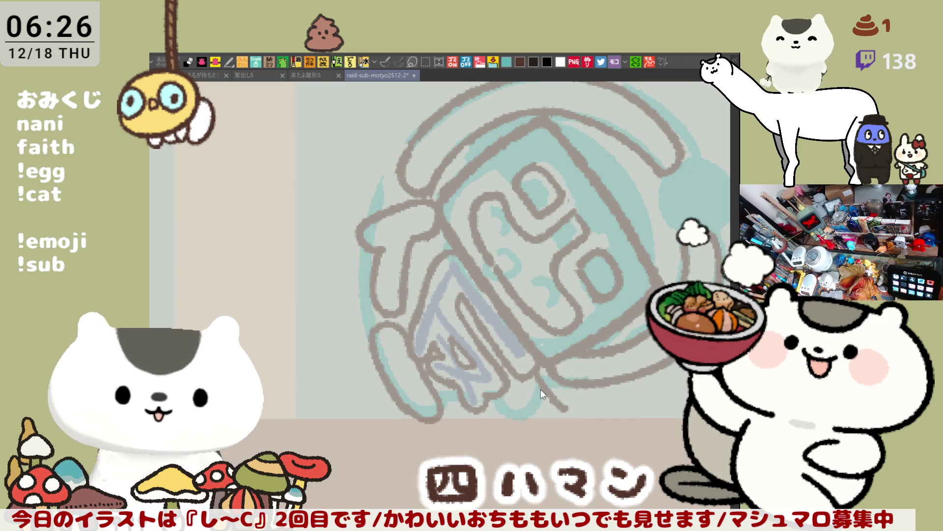
drag(504, 408, 553, 402)
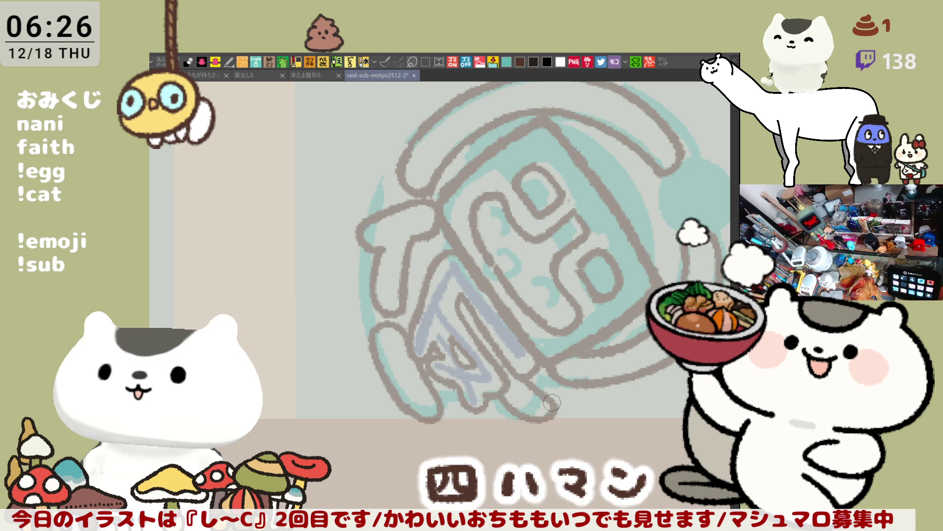
key(ctrl+z)
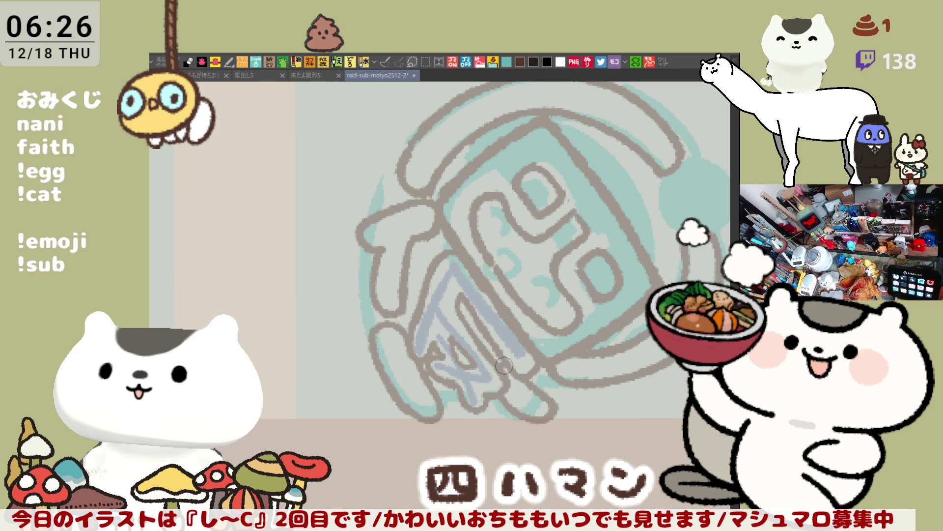
- Brush the 完 character in blue-purple beside the circle, top strokes first, then the lower part
scroll(496, 375, down, 3)
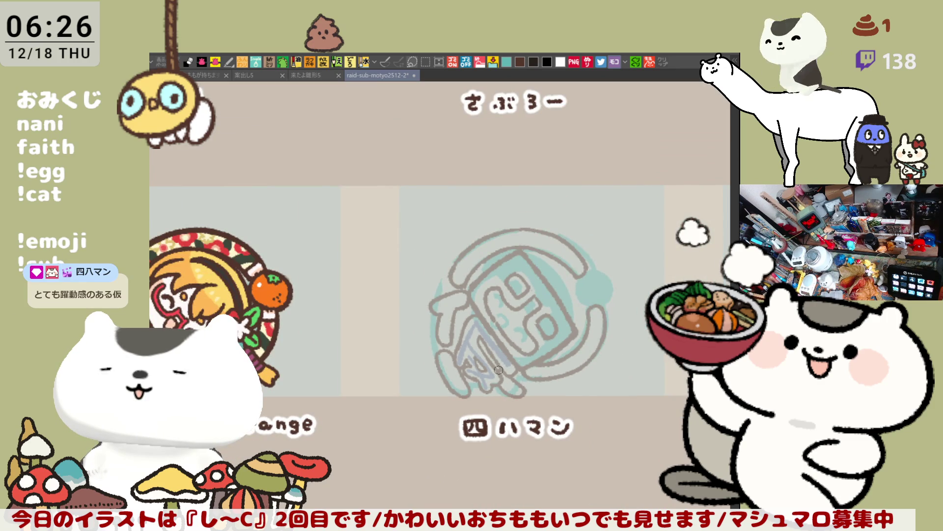
scroll(498, 370, up, 4)
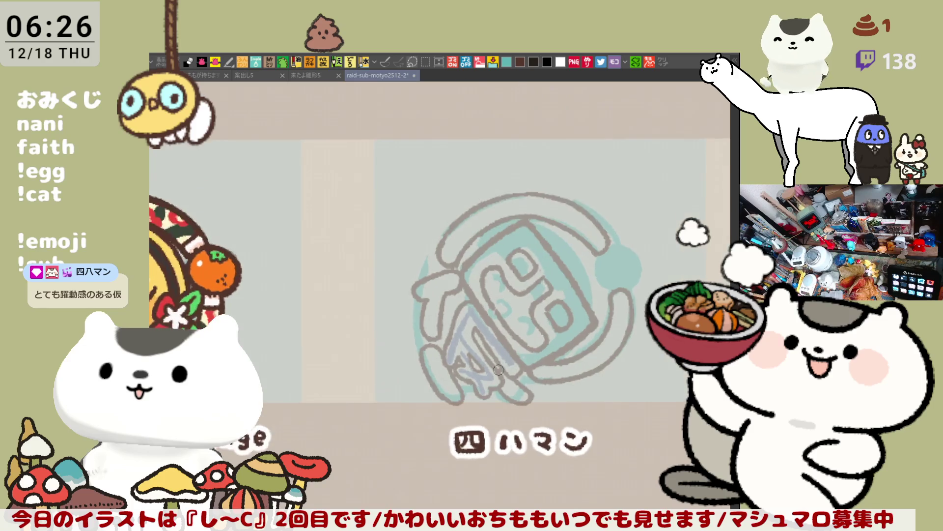
drag(499, 370, 536, 215)
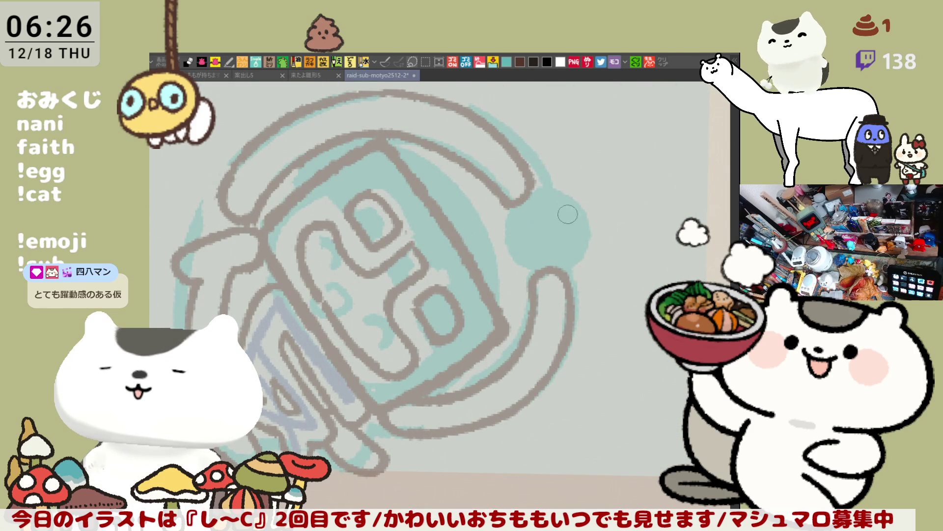
mouse_move(539, 190)
mouse_down()
mouse_move(541, 204)
mouse_move(513, 227)
mouse_move(580, 227)
mouse_up()
mouse_move(521, 226)
mouse_down()
mouse_move(573, 226)
mouse_move(573, 241)
mouse_move(530, 265)
mouse_up()
mouse_move(554, 231)
mouse_down()
mouse_move(556, 256)
mouse_move(590, 265)
mouse_up()
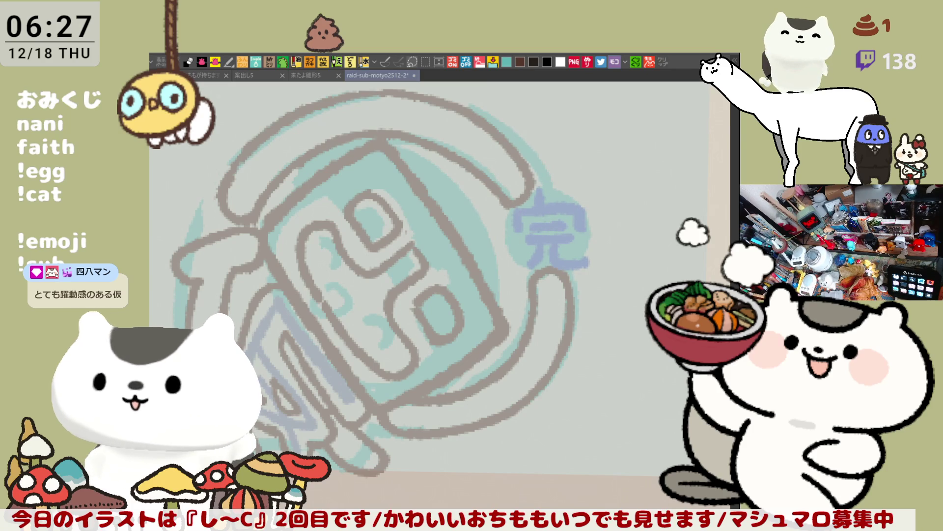
drag(428, 344, 527, 330)
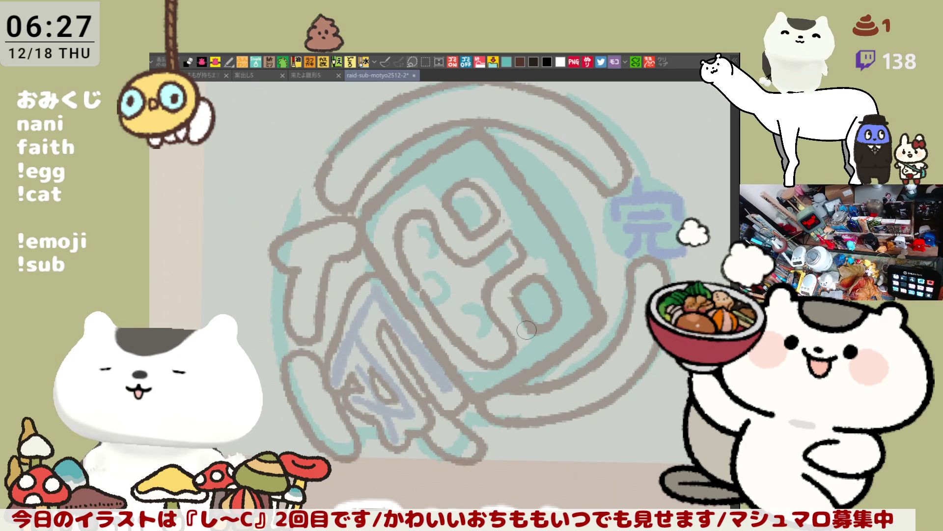
- Trace a dark brown line down the face outline's left edge, plus a short stroke along the top
scroll(527, 329, up, 4)
scroll(527, 329, down, 4)
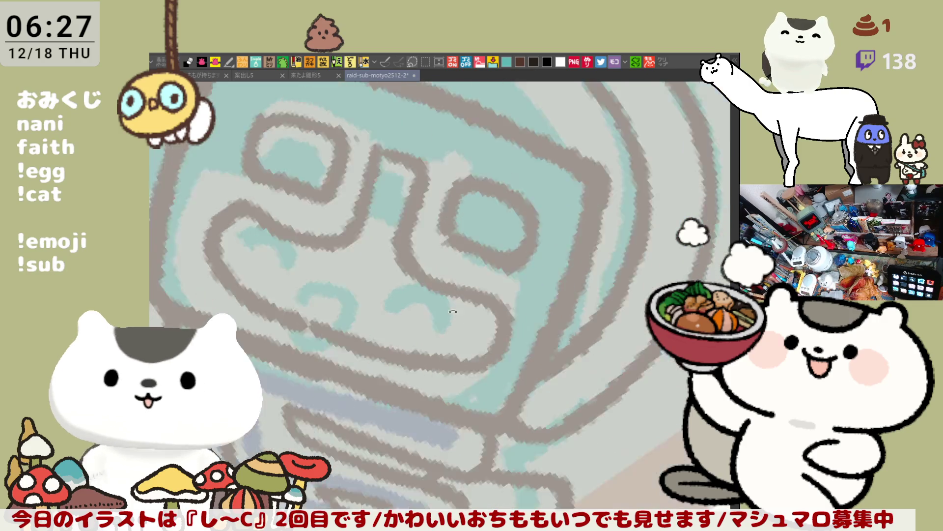
scroll(502, 298, up, 3)
drag(501, 298, 644, 320)
drag(328, 124, 268, 211)
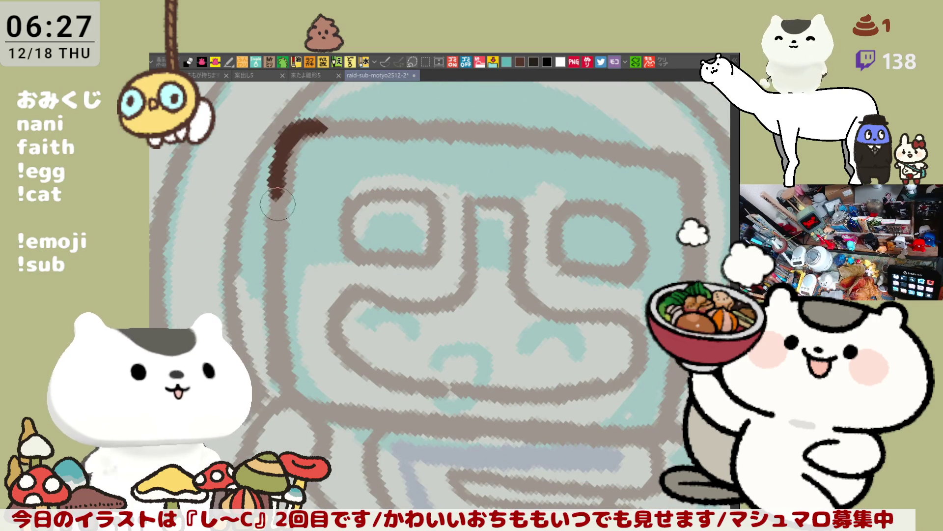
key(ctrl+z)
mouse_move(328, 124)
mouse_down()
mouse_move(270, 272)
mouse_move(276, 374)
mouse_up()
drag(295, 127, 476, 147)
key(ctrl+z)
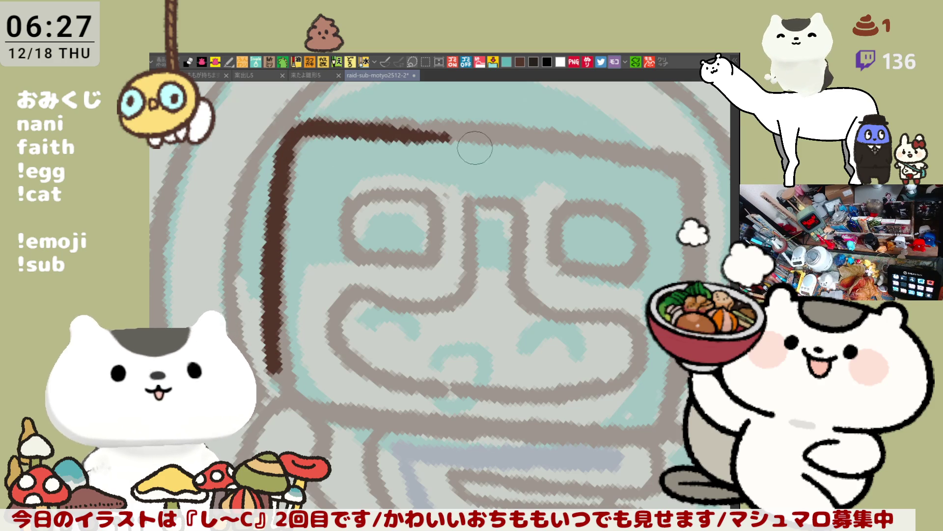
key(ctrl+z)
drag(301, 128, 330, 125)
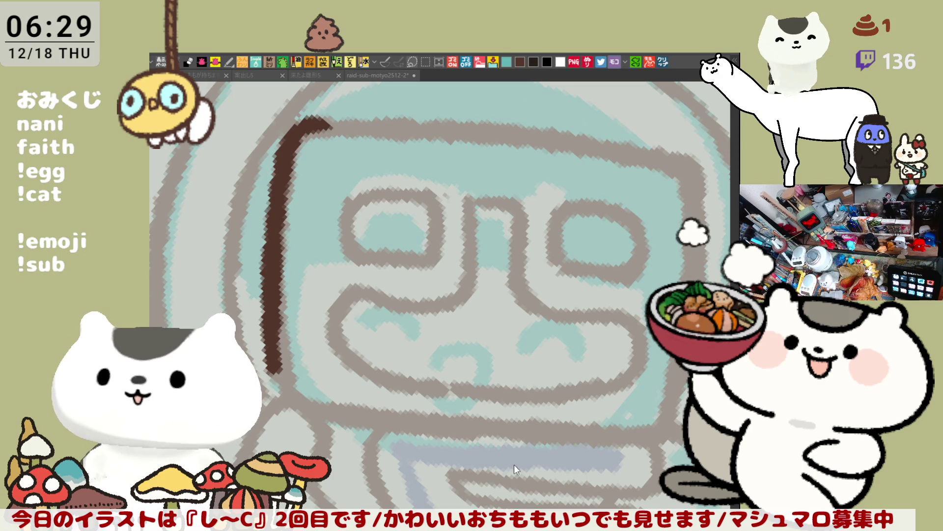
- Trace the bottom-left corner and bottom edge of the face outline in dark brown
drag(278, 374, 324, 418)
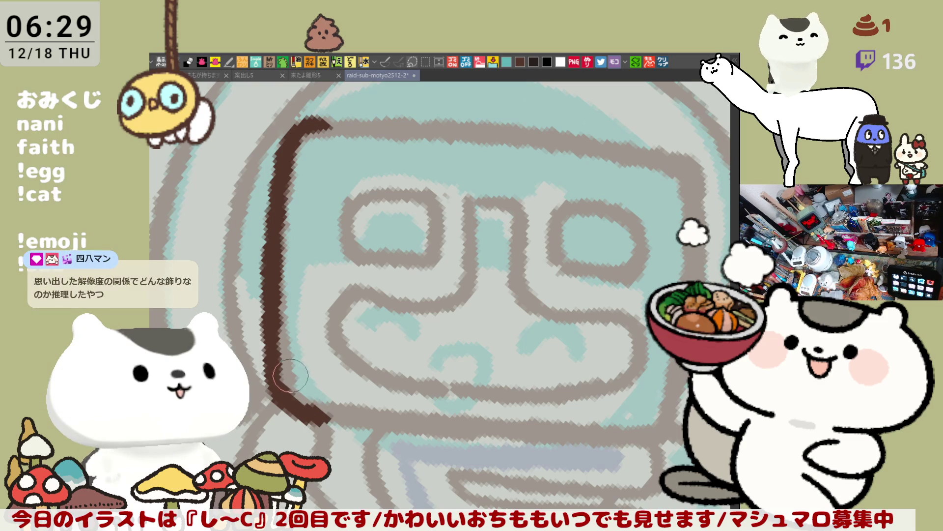
key(ctrl+z)
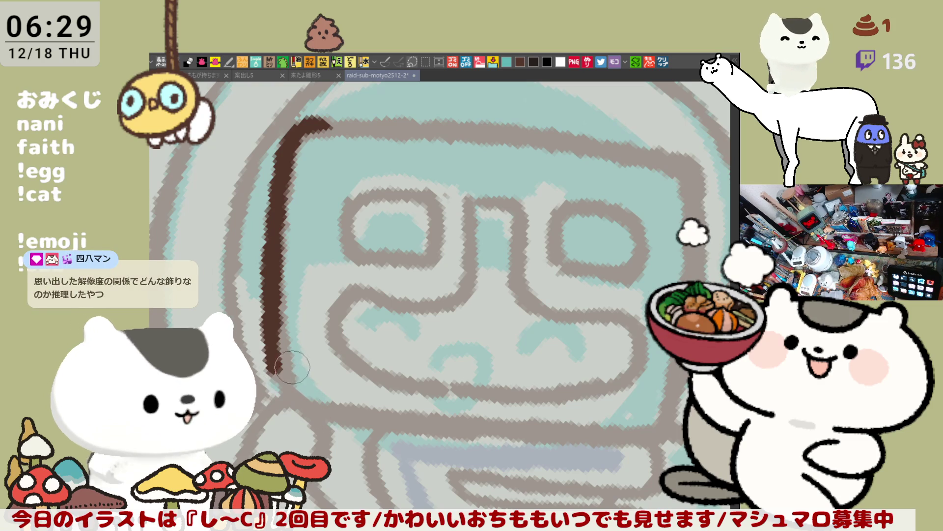
mouse_move(278, 372)
mouse_down()
mouse_move(326, 422)
mouse_move(491, 432)
mouse_up()
key(ctrl+z)
drag(314, 412, 570, 432)
key(ctrl+z)
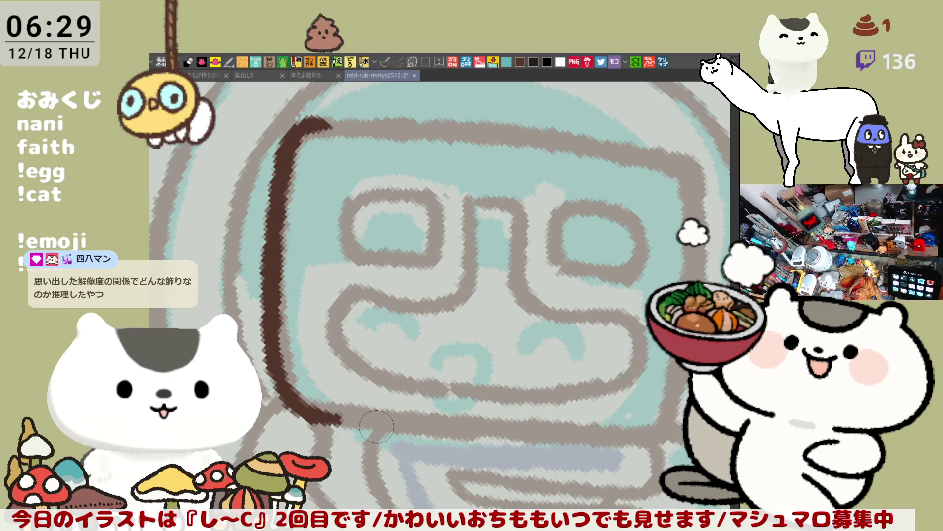
drag(315, 413, 639, 434)
key(ctrl+z)
drag(314, 412, 671, 435)
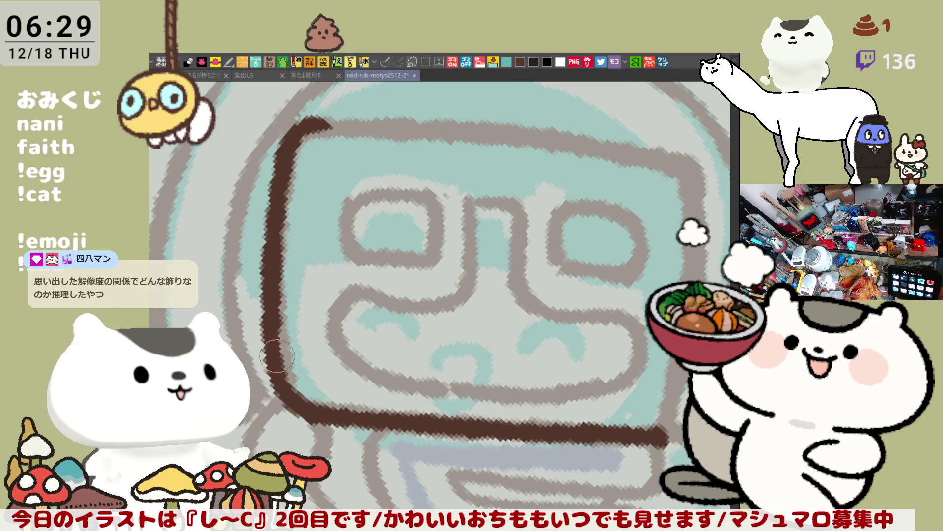
- Redraw the brown left edge from the top corner to the bottom-left corner, then open the copied screenshot as a new canvas
key(ctrl+z)
mouse_move(302, 180)
mouse_down()
mouse_move(280, 202)
mouse_move(282, 347)
mouse_up()
key(ctrl+z)
mouse_move(325, 167)
mouse_down()
mouse_move(290, 197)
mouse_move(289, 368)
mouse_up()
key(ctrl+z)
drag(320, 170, 287, 363)
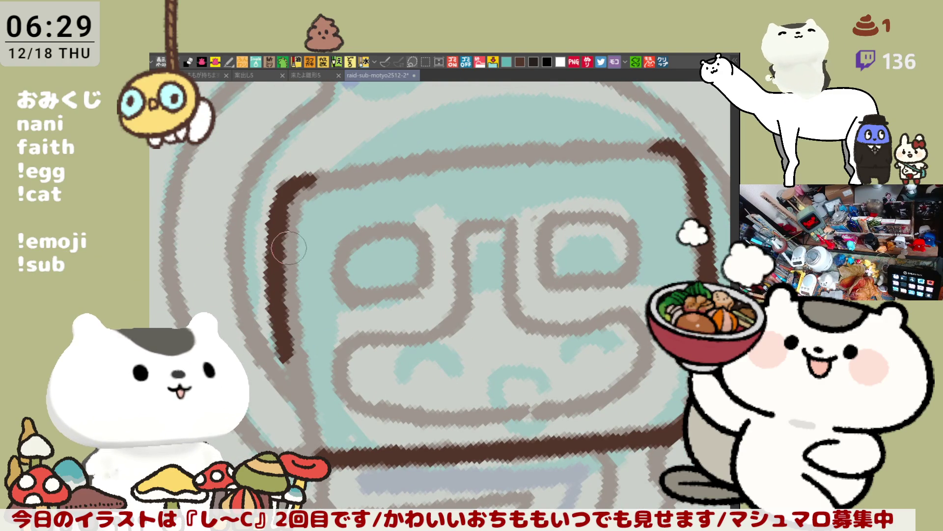
key(ctrl+z)
mouse_move(312, 182)
mouse_down()
mouse_move(288, 334)
mouse_move(312, 449)
mouse_up()
key(ctrl+z)
drag(290, 381, 312, 452)
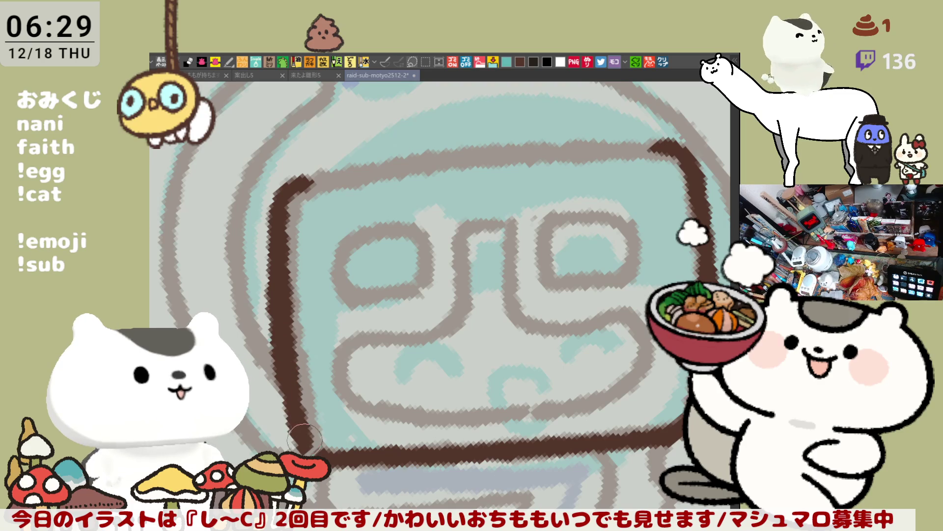
drag(295, 402, 325, 450)
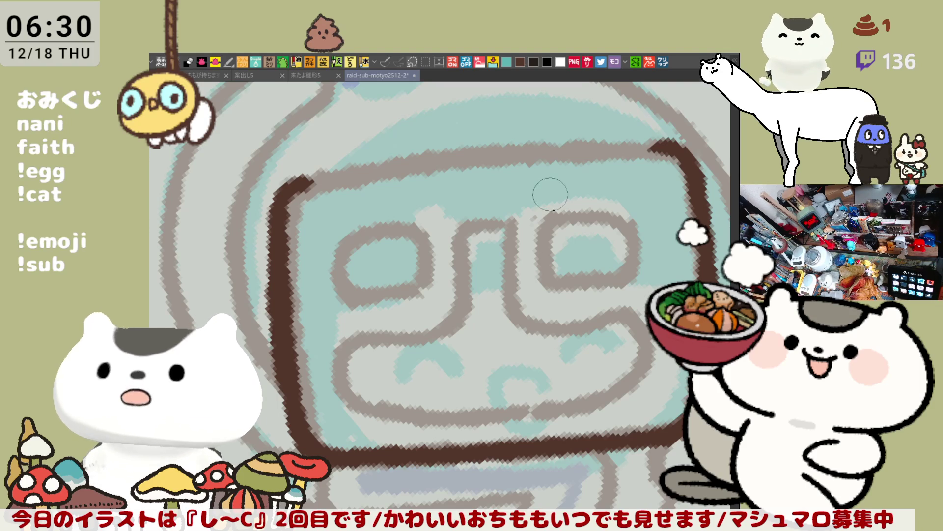
click(664, 62)
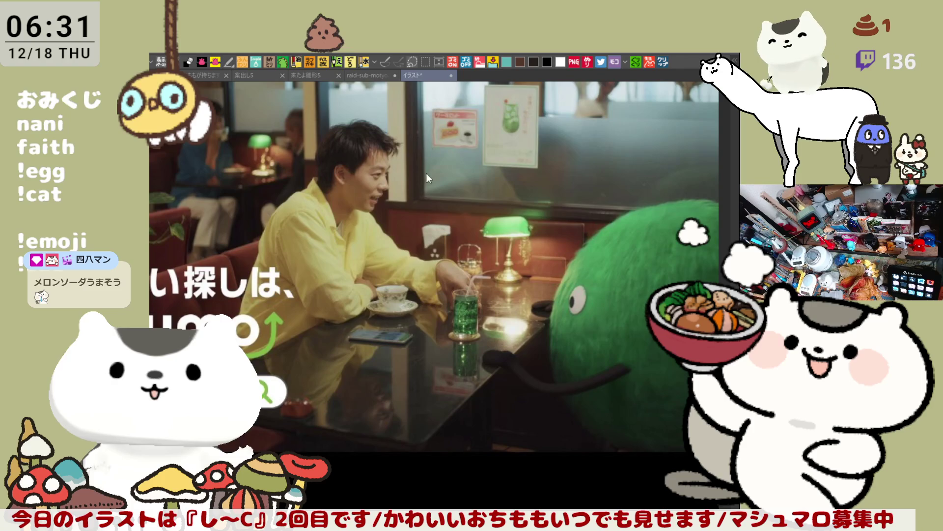
key(ctrl+w)
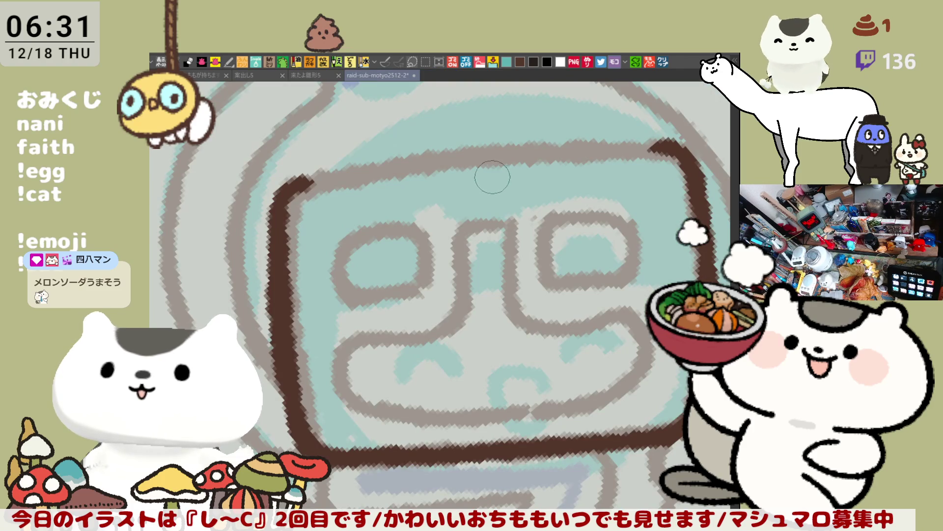
- Trace the outline's top edge in dark brown from the top-left corner rightward, thickening the corner
drag(275, 217, 415, 155)
key(ctrl+z)
mouse_move(317, 173)
mouse_down()
mouse_move(280, 195)
mouse_move(432, 153)
mouse_move(494, 150)
mouse_up()
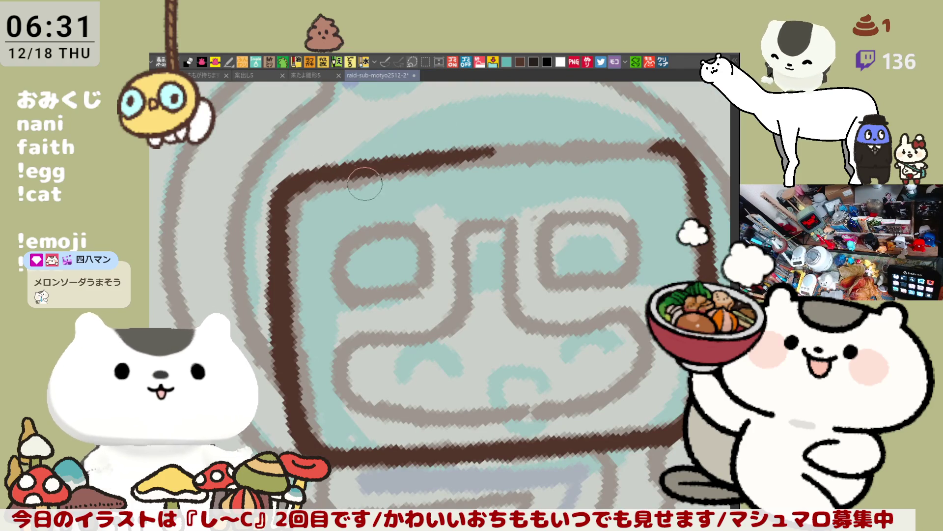
drag(300, 180, 515, 160)
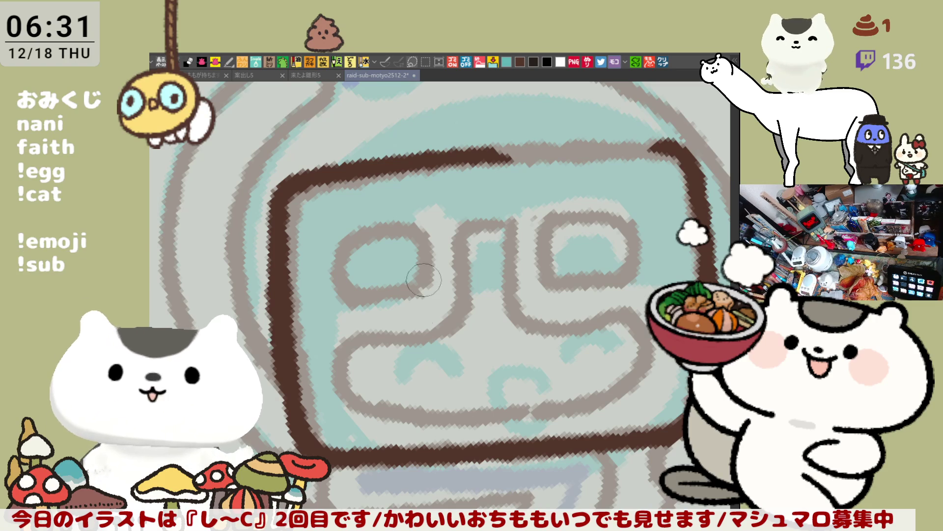
drag(376, 164, 630, 155)
key(ctrl+z)
drag(408, 162, 663, 148)
key(ctrl+z)
drag(433, 159, 668, 149)
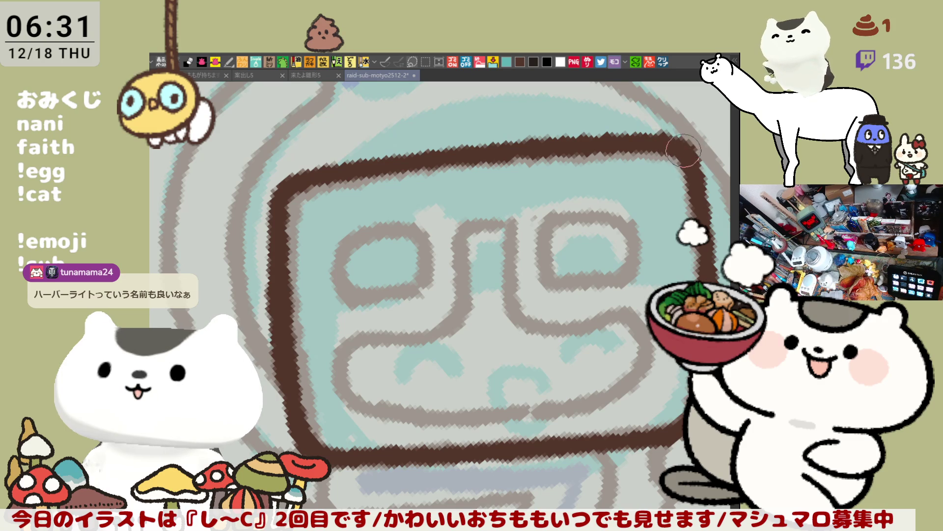
mouse_move(279, 203)
mouse_down()
mouse_move(303, 176)
mouse_move(295, 195)
mouse_move(324, 172)
mouse_move(301, 175)
mouse_move(418, 162)
mouse_move(310, 169)
mouse_move(528, 157)
mouse_move(327, 176)
mouse_move(612, 141)
mouse_move(563, 162)
mouse_up()
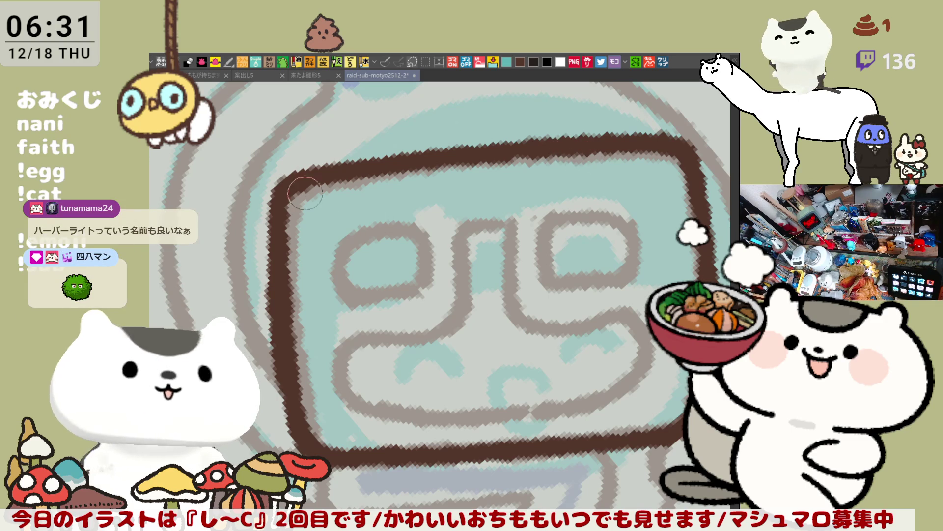
drag(446, 369, 389, 283)
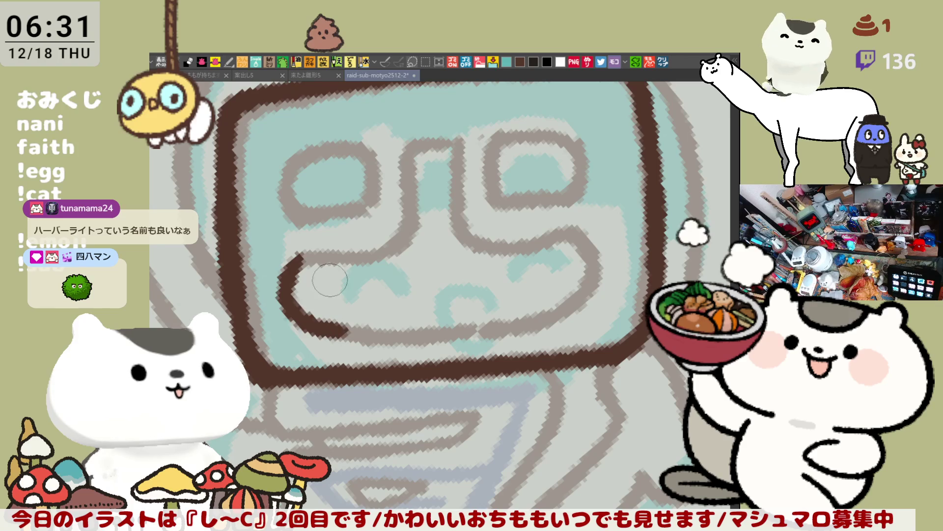
- Trace the mouth curve and draw the nose's left side rising from it
mouse_move(309, 259)
mouse_down()
mouse_move(315, 329)
mouse_move(344, 342)
mouse_up()
mouse_move(285, 268)
mouse_down()
mouse_move(314, 246)
mouse_move(363, 251)
mouse_move(422, 231)
mouse_up()
key(ctrl+z)
key(ctrl+z)
key(ctrl+z)
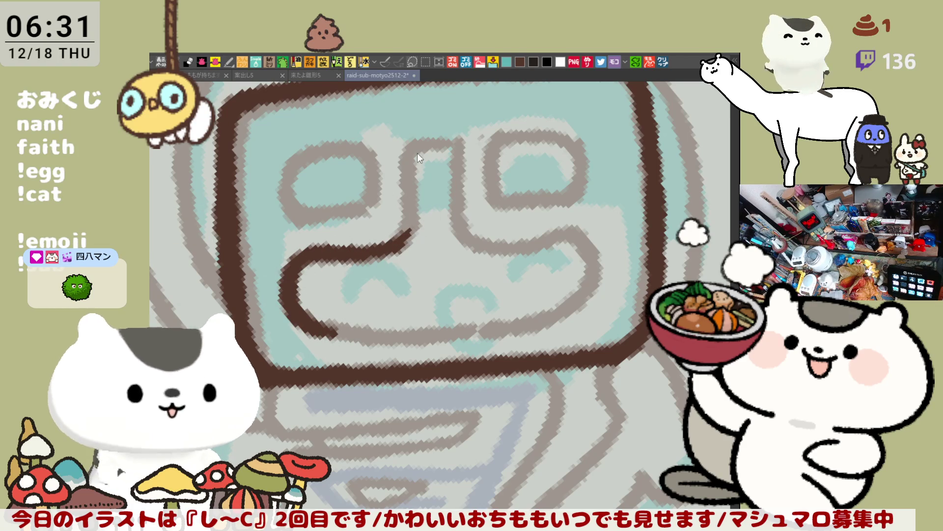
drag(413, 142, 395, 238)
key(ctrl+z)
drag(409, 144, 396, 240)
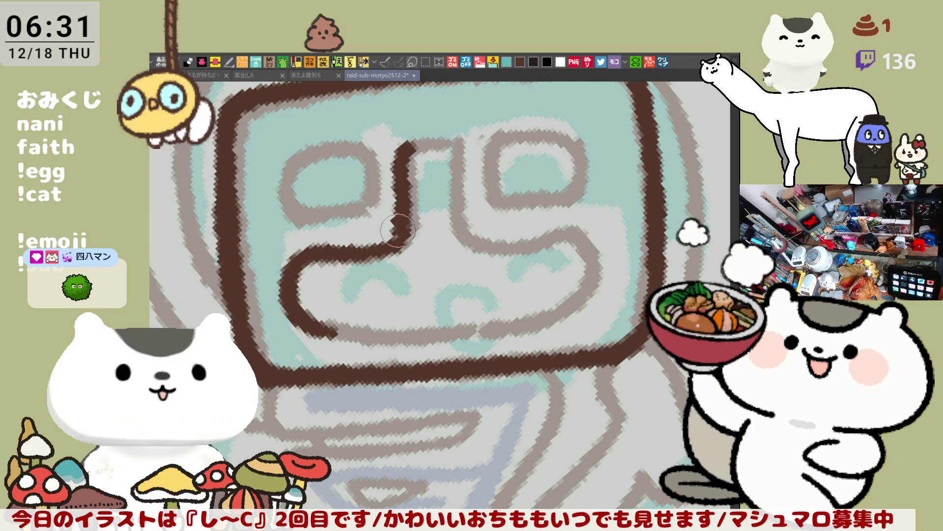
key(ctrl+z)
drag(416, 145, 401, 246)
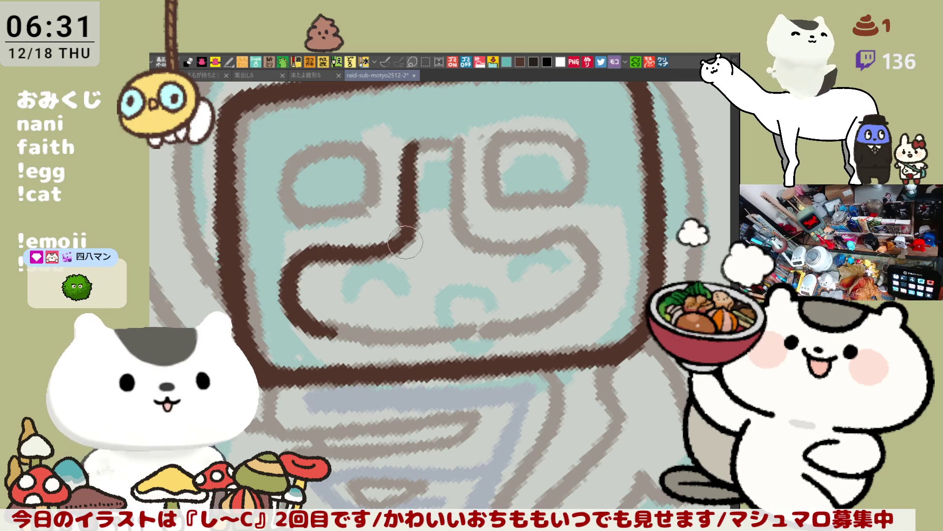
key(ctrl+z)
drag(417, 138, 405, 213)
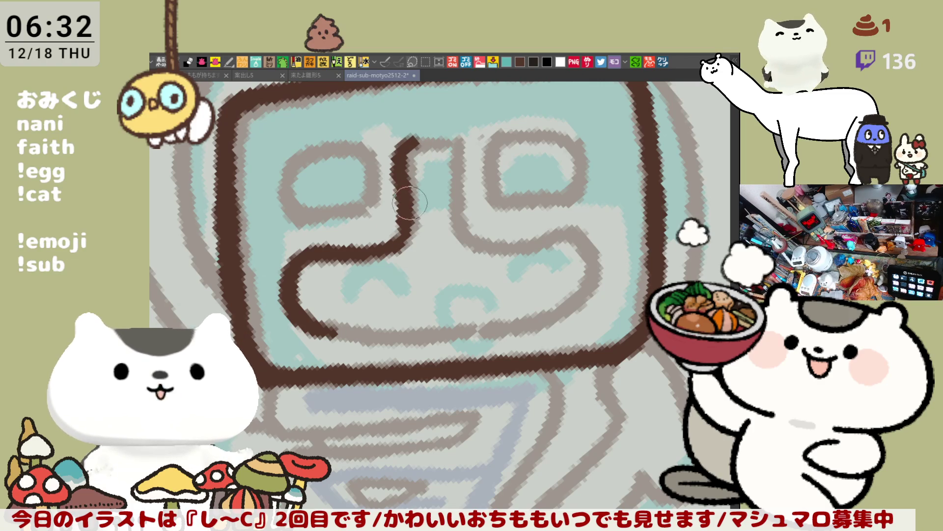
- Draw the nose's right side down to the mouth, which curves down on the right
mouse_move(418, 137)
mouse_down()
mouse_move(459, 141)
mouse_move(472, 243)
mouse_move(462, 152)
mouse_move(498, 256)
mouse_move(456, 165)
mouse_move(499, 253)
mouse_move(460, 157)
mouse_move(486, 245)
mouse_move(498, 252)
mouse_up()
key(ctrl+z)
key(ctrl+z)
key(ctrl+z)
key(ctrl+z)
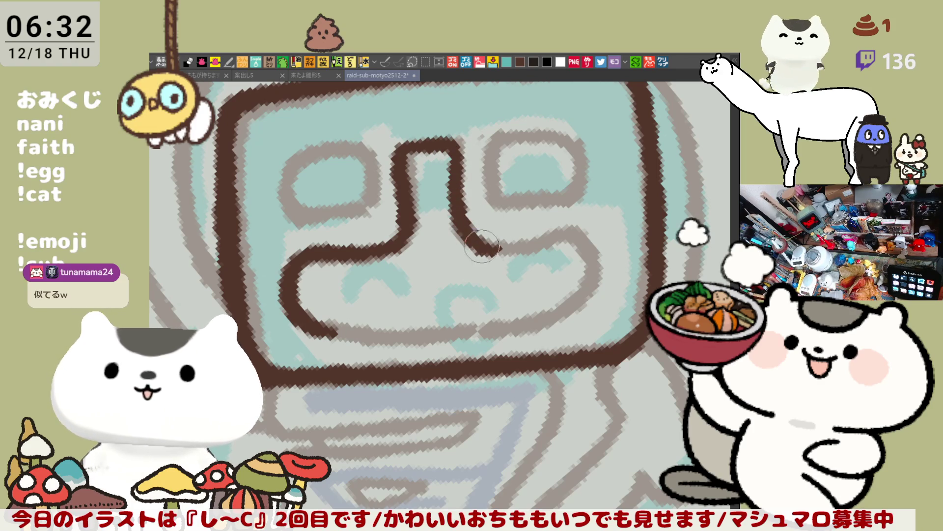
key(ctrl+z)
mouse_move(435, 146)
mouse_down()
mouse_move(459, 217)
mouse_move(516, 253)
mouse_up()
key(ctrl+z)
drag(461, 219, 506, 252)
key(ctrl+z)
mouse_move(461, 218)
mouse_down()
mouse_move(506, 251)
mouse_move(550, 236)
mouse_move(590, 239)
mouse_move(596, 275)
mouse_up()
key(ctrl+z)
key(ctrl+z)
mouse_move(507, 250)
mouse_down()
mouse_move(584, 238)
mouse_move(597, 275)
mouse_up()
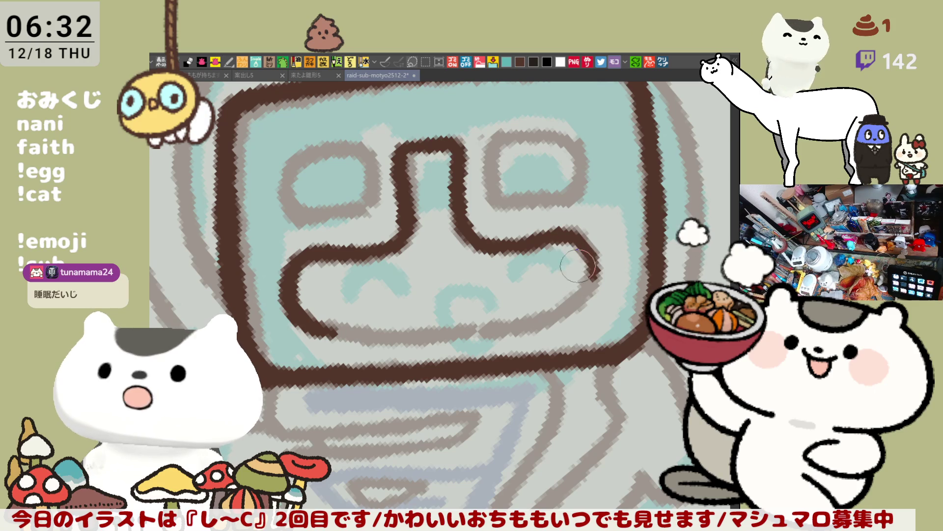
key(ctrl+z)
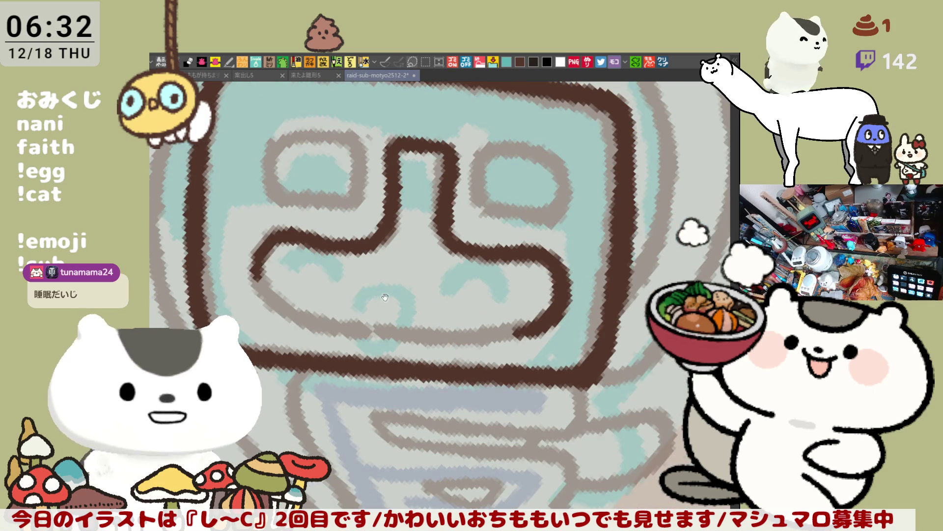
- Extend the brown mouth line across the lower face up to the right outline
mouse_move(326, 234)
mouse_down()
mouse_move(314, 263)
mouse_move(378, 326)
mouse_up()
key(ctrl+z)
mouse_move(325, 232)
mouse_down()
mouse_move(373, 322)
mouse_move(432, 329)
mouse_up()
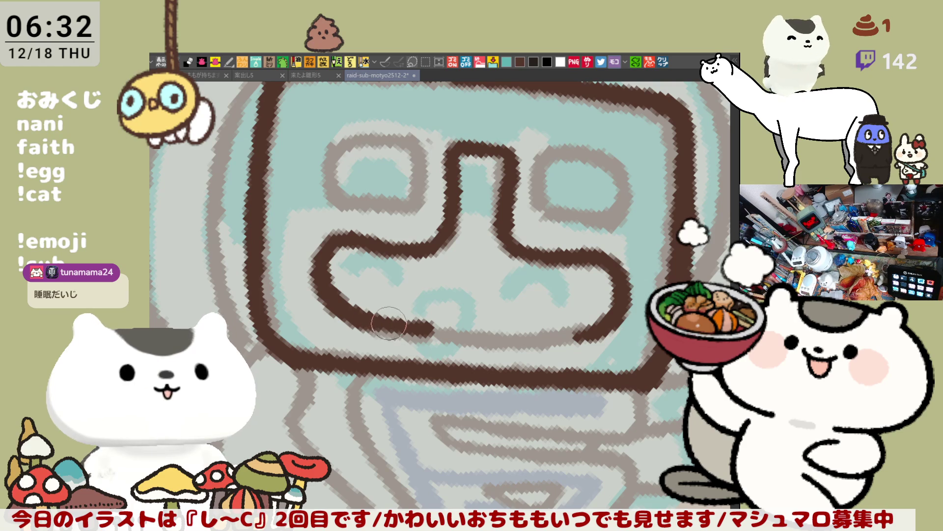
key(ctrl+z)
drag(365, 315, 467, 346)
key(ctrl+z)
drag(366, 314, 476, 346)
key(ctrl+z)
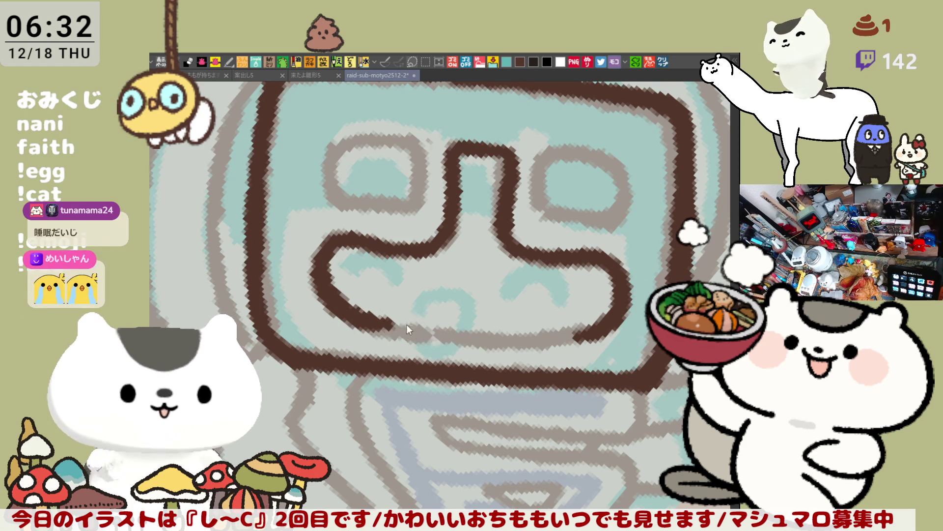
mouse_move(366, 315)
mouse_down()
mouse_move(486, 342)
mouse_move(564, 334)
mouse_up()
key(ctrl+z)
mouse_move(456, 338)
mouse_down()
mouse_move(584, 344)
mouse_move(609, 325)
mouse_move(598, 324)
mouse_up()
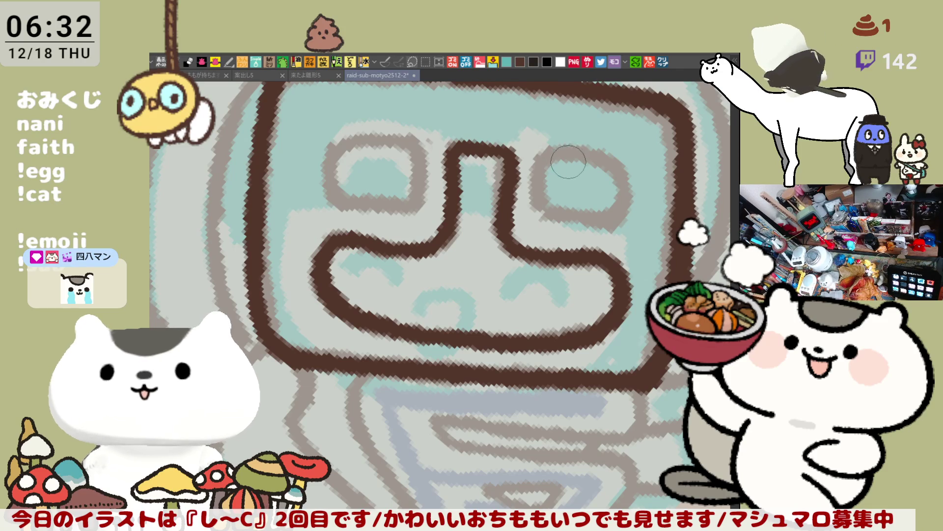
- Draw a closed brown outline around the right eye, with a hooked top stroke
mouse_move(560, 154)
mouse_down()
mouse_move(536, 216)
mouse_move(589, 231)
mouse_move(612, 219)
mouse_move(612, 166)
mouse_move(620, 211)
mouse_move(575, 227)
mouse_up()
key(ctrl+z)
key(ctrl+z)
mouse_move(538, 158)
mouse_down()
mouse_move(582, 155)
mouse_move(622, 216)
mouse_move(578, 228)
mouse_up()
key(ctrl+z)
key(ctrl+z)
key(ctrl+z)
mouse_move(538, 159)
mouse_down()
mouse_move(560, 156)
mouse_move(633, 207)
mouse_move(590, 236)
mouse_move(562, 206)
mouse_move(558, 162)
mouse_up()
drag(555, 152, 607, 157)
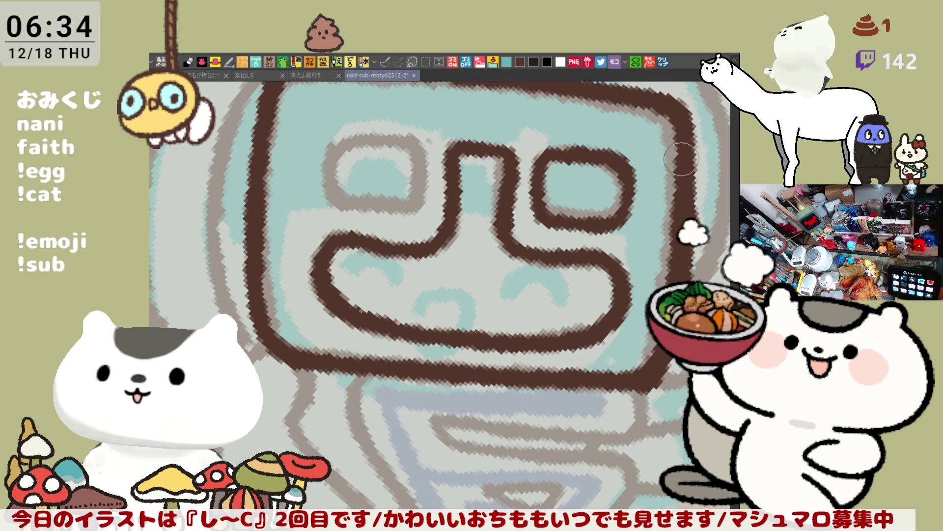
- Switch to the pasted Aichi map document and zoom in on the bay and double-headed arrow
click(665, 66)
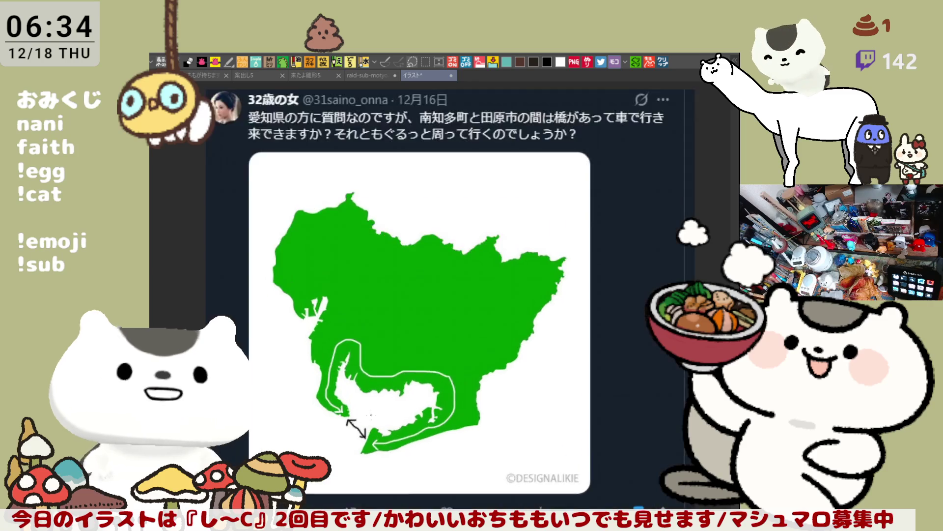
key(ctrl+plus)
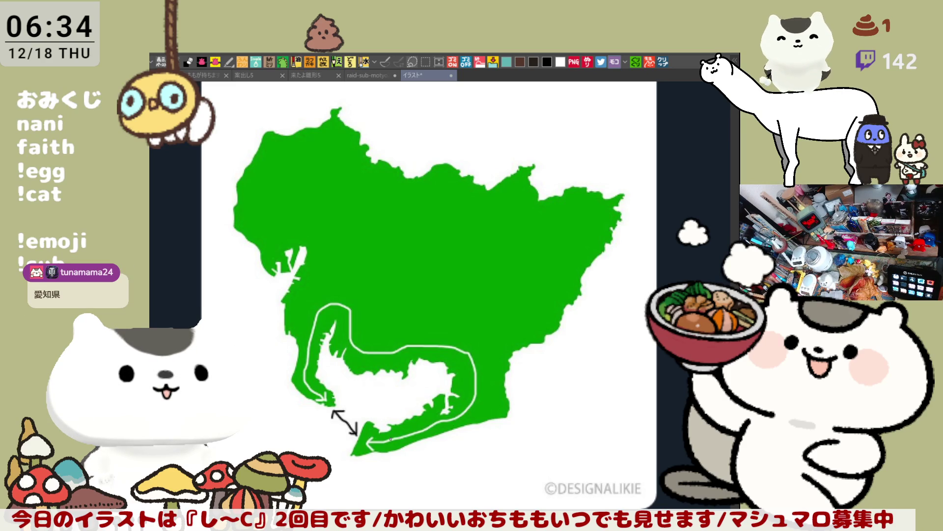
scroll(373, 364, up, 5)
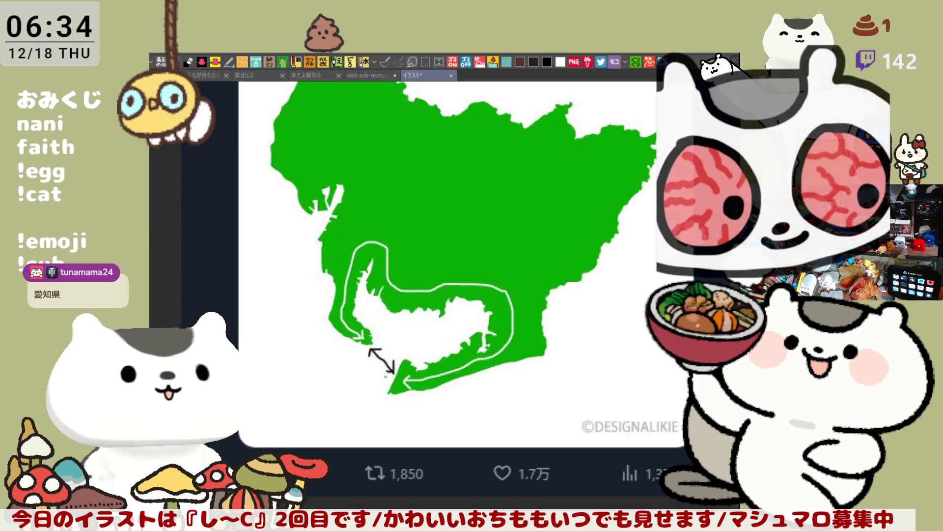
scroll(373, 365, up, 1)
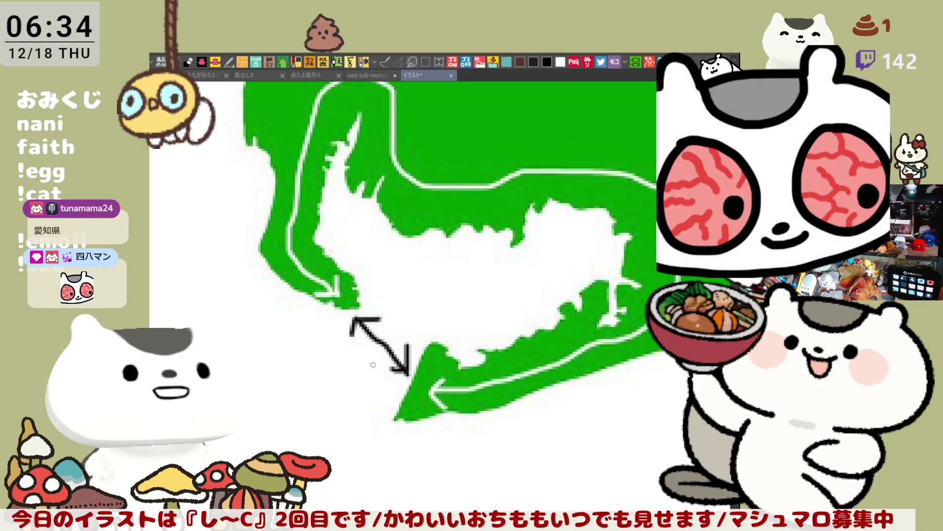
scroll(373, 365, down, 1)
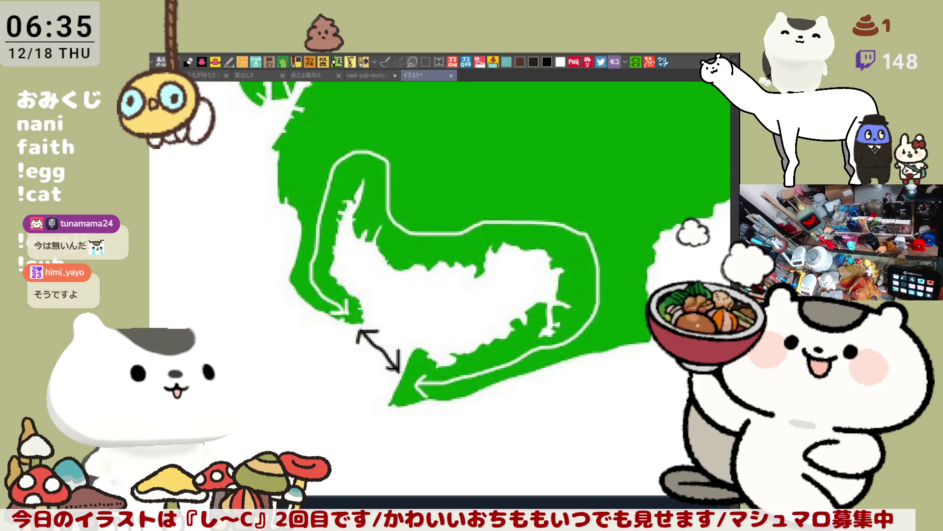
scroll(373, 365, down, 4)
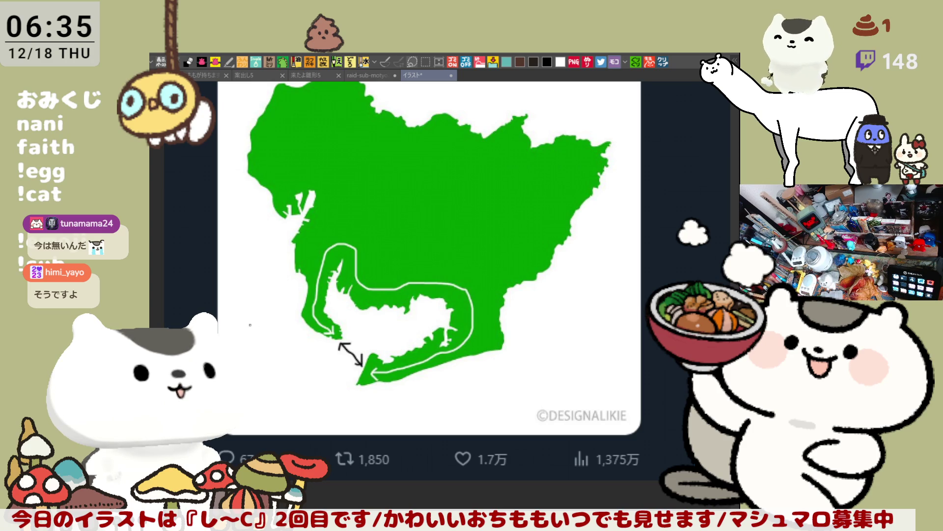
scroll(250, 324, down, 1)
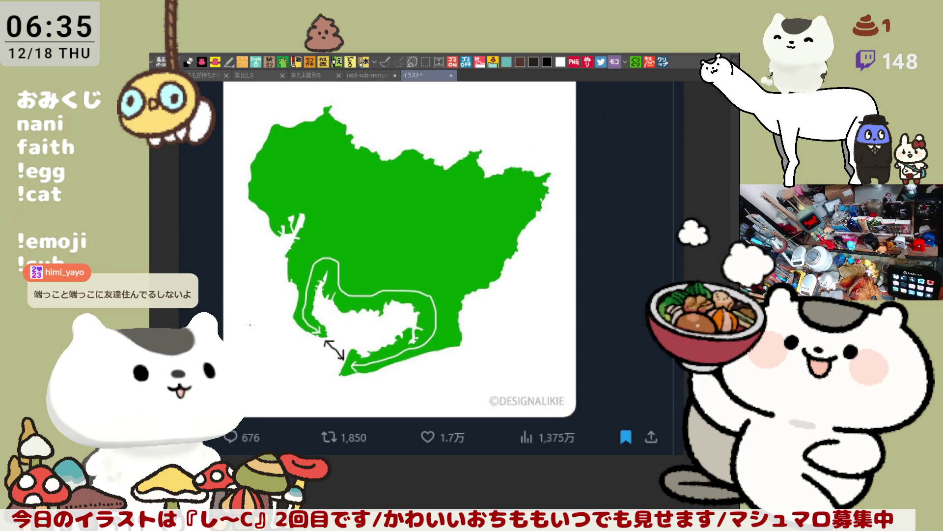
scroll(251, 325, up, 1)
scroll(250, 325, up, 1)
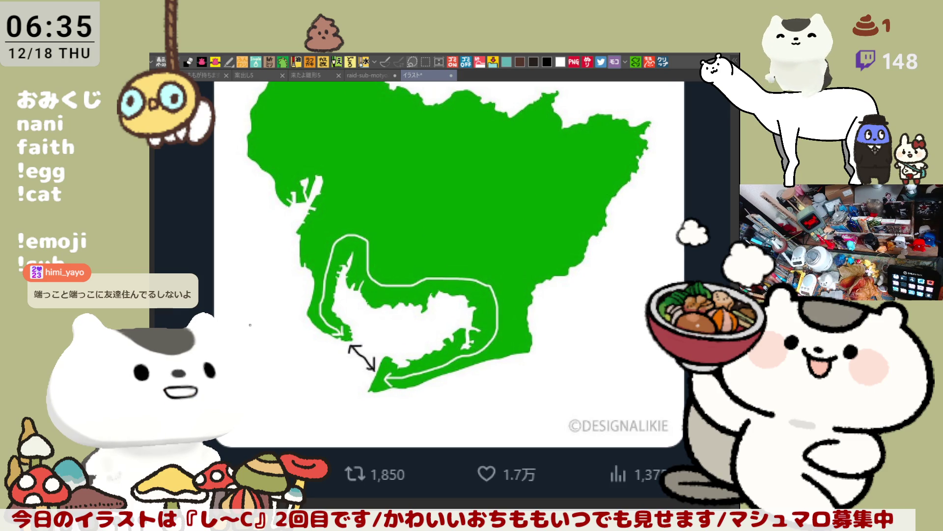
scroll(420, 300, up, 3)
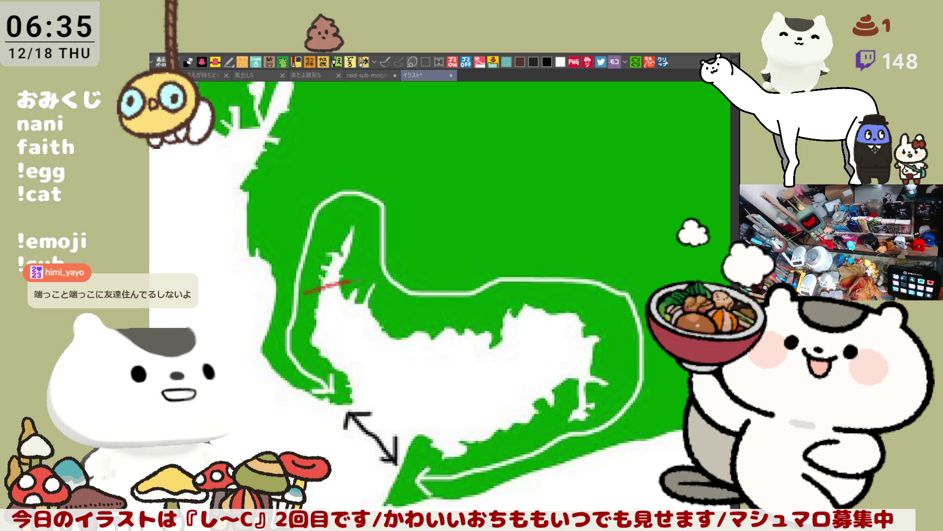
- Draw red route lines east along the bay's top and down the western peninsula to the arrow tip
mouse_move(298, 294)
mouse_down()
mouse_move(337, 193)
mouse_move(381, 259)
mouse_move(349, 290)
mouse_move(297, 295)
mouse_up()
key(ctrl+z)
drag(379, 285, 505, 292)
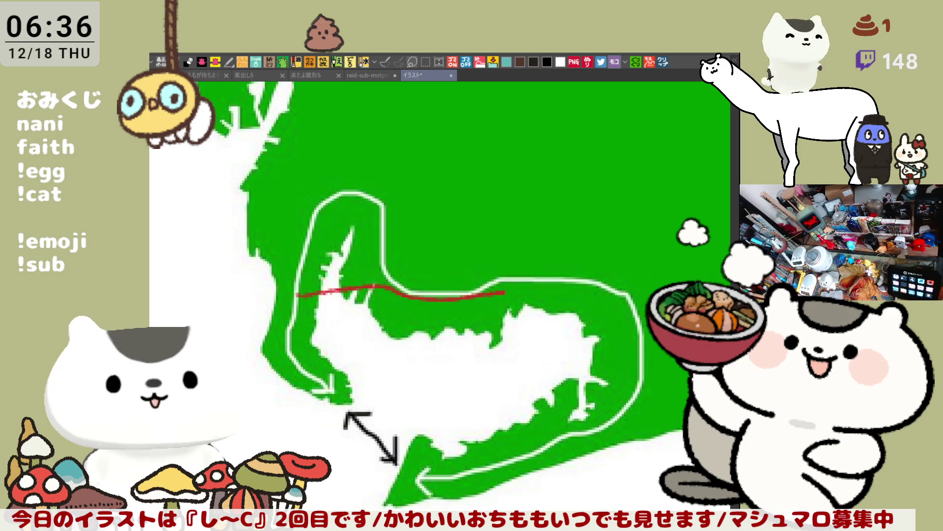
drag(476, 374, 466, 330)
key(ctrl+z)
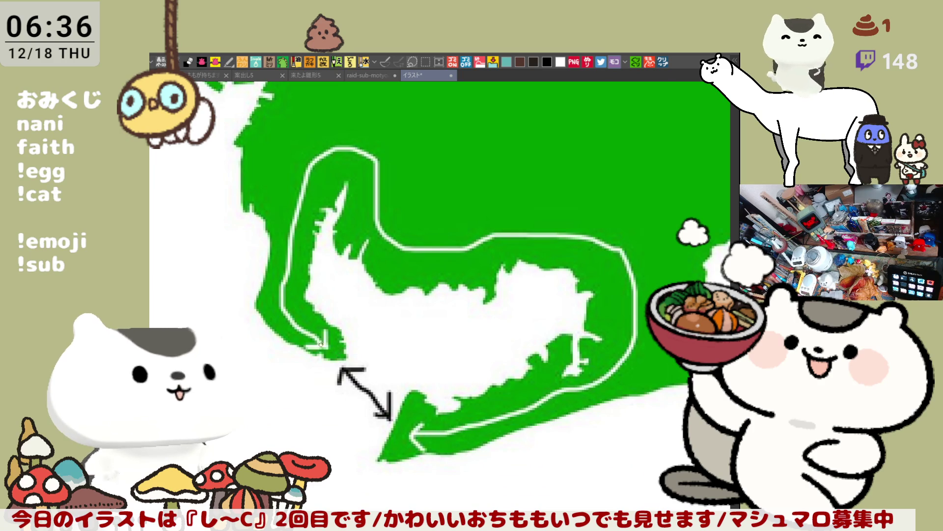
mouse_move(320, 340)
mouse_down()
mouse_move(279, 293)
mouse_move(301, 218)
mouse_move(398, 245)
mouse_move(477, 250)
mouse_move(533, 237)
mouse_up()
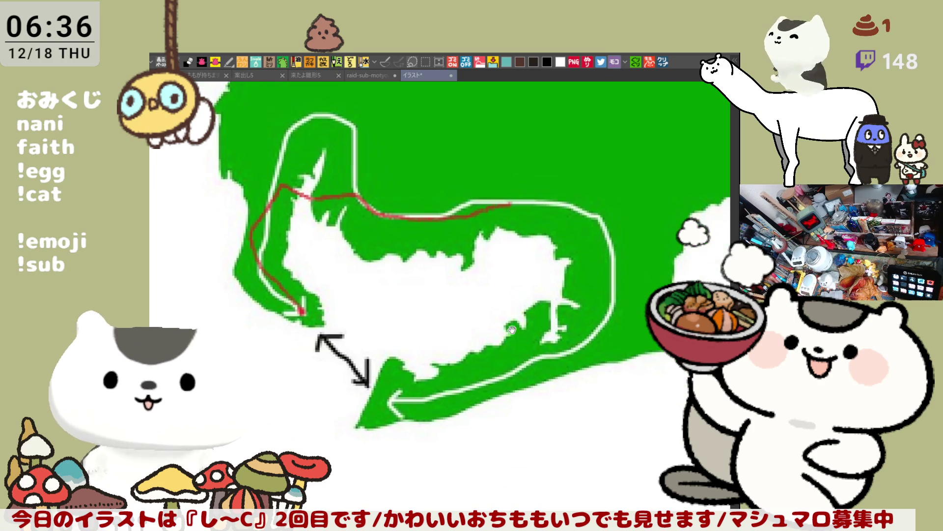